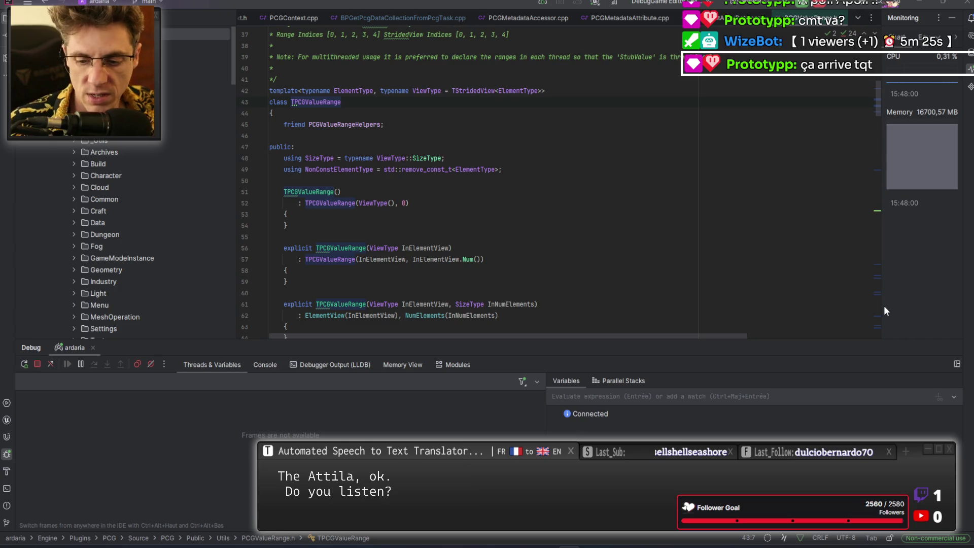
# - Close the engine PCG source tabs, including PCGElement.h, PCGCommon.h, PCGContext.cpp and PCGMetadata.cpp
pyautogui.hotkey('ctrl', 'alt', 'Left')
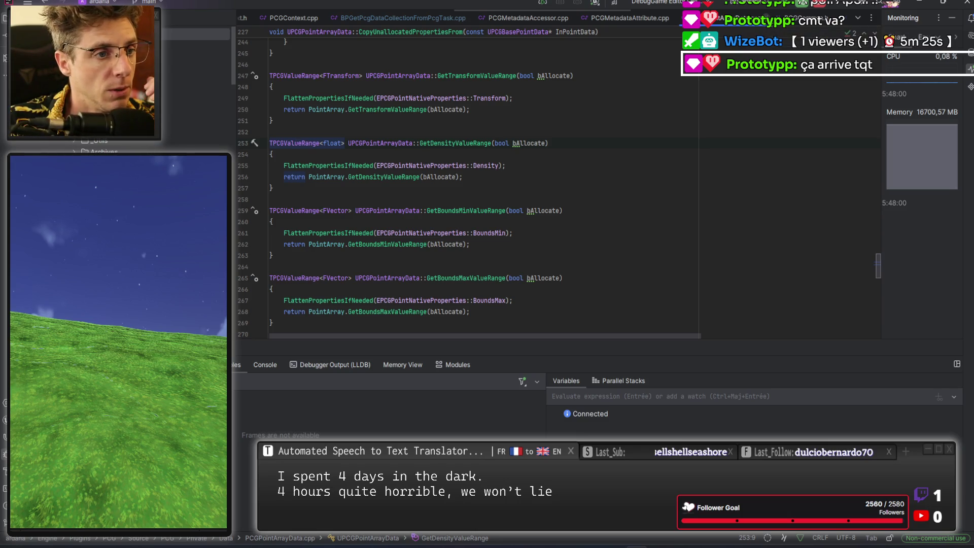
pyautogui.click(668, 18)
pyautogui.click(672, 20)
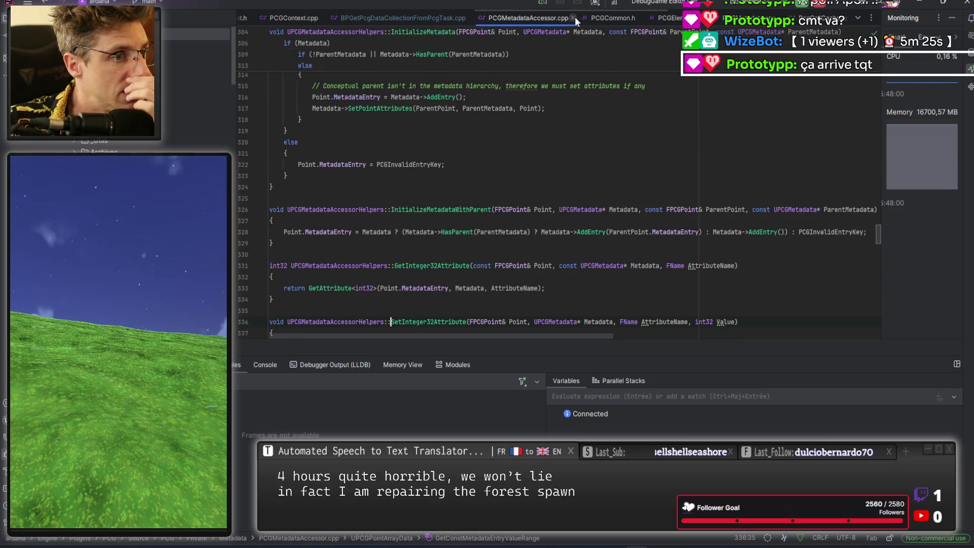
pyautogui.click(576, 20)
pyautogui.click(473, 23)
pyautogui.click(449, 20)
pyautogui.click(385, 18)
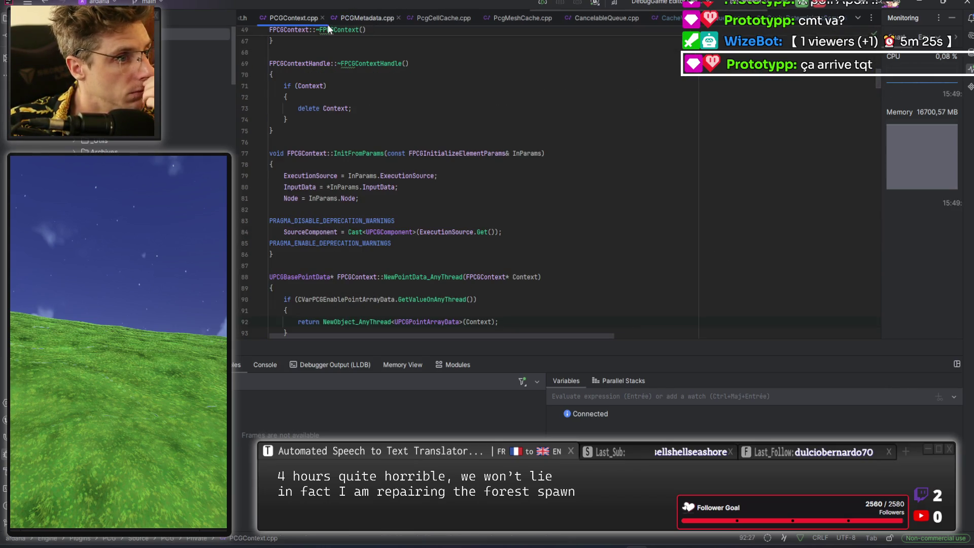
pyautogui.click(323, 18)
pyautogui.click(370, 18)
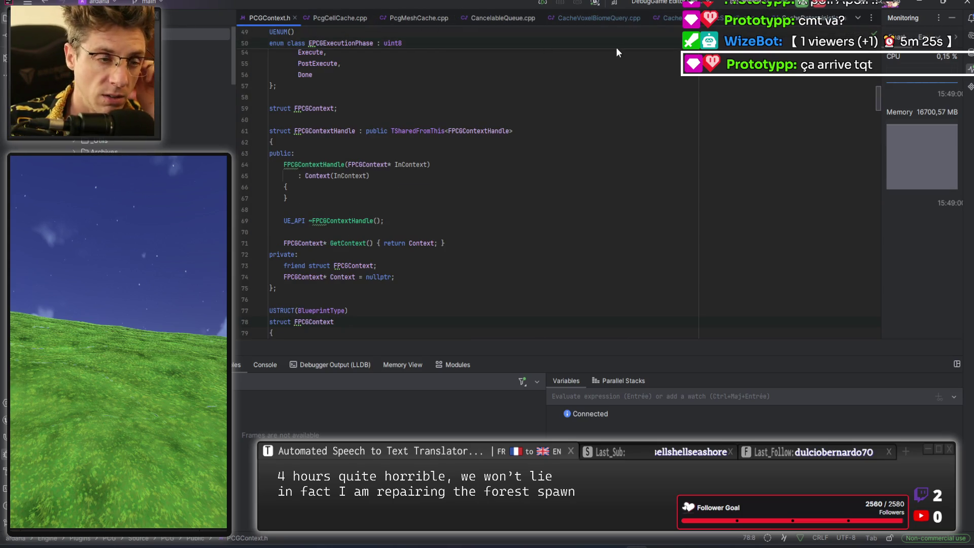
# - Return to PcgGraphScheduler.cpp with a larger code area, scrolled to its first line
pyautogui.click(547, 93)
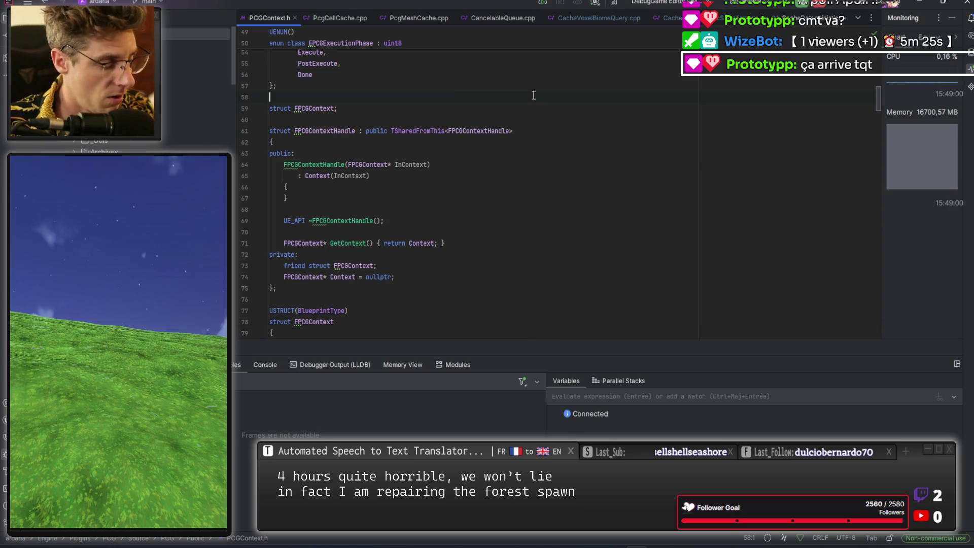
pyautogui.hotkey('ctrl', 'alt', 'Left')
pyautogui.hotkey('ctrl', 'alt', 'Left')
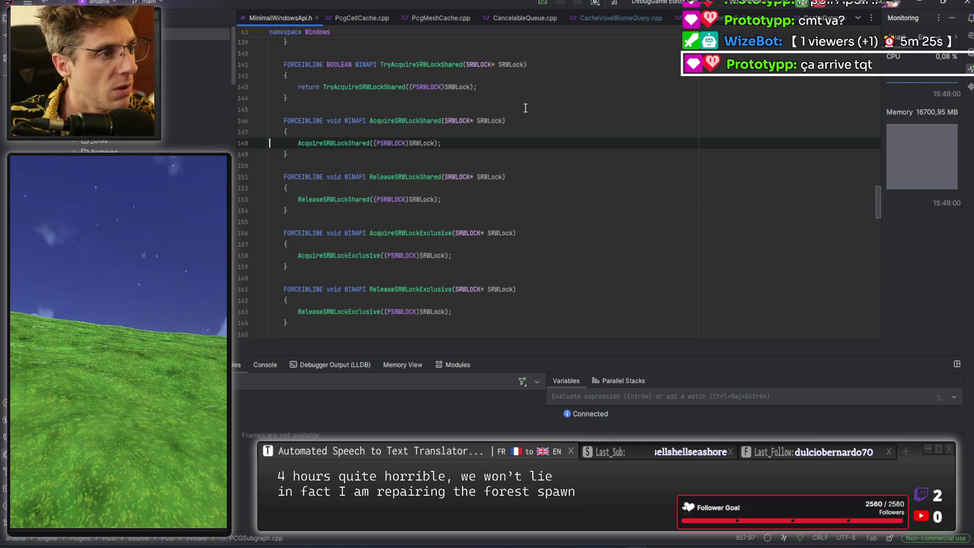
pyautogui.hotkey('ctrl', 'alt', 'Left')
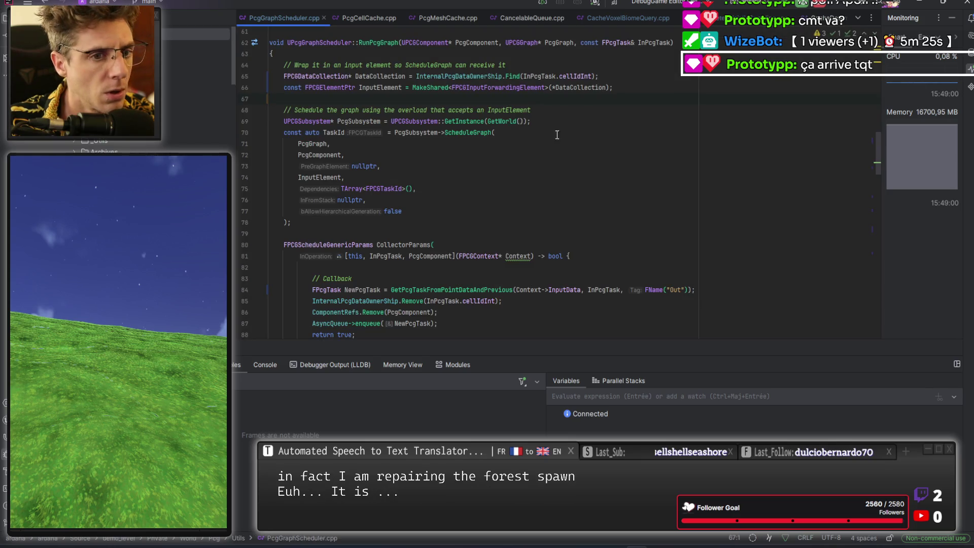
pyautogui.moveTo(508, 340); pyautogui.dragTo(506, 382)
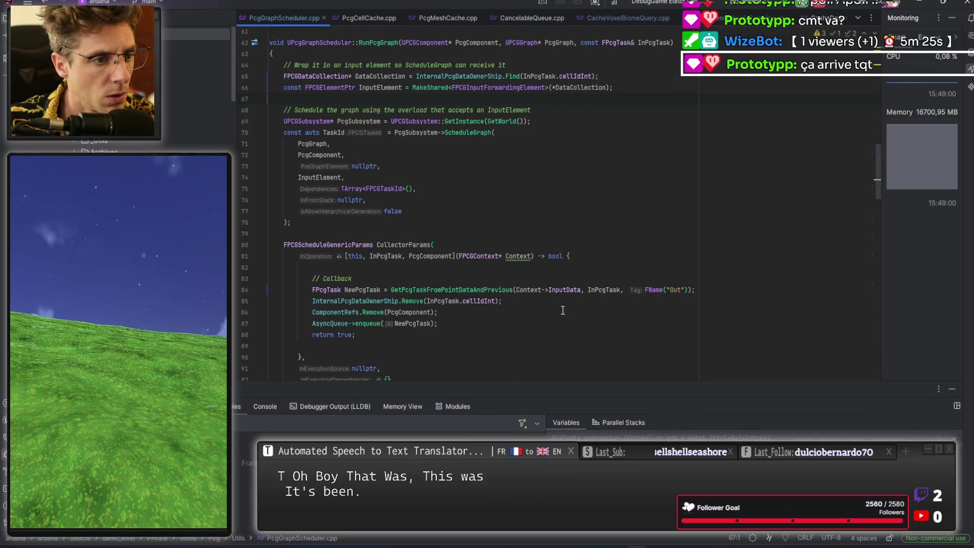
pyautogui.scroll(15, 651, 158)
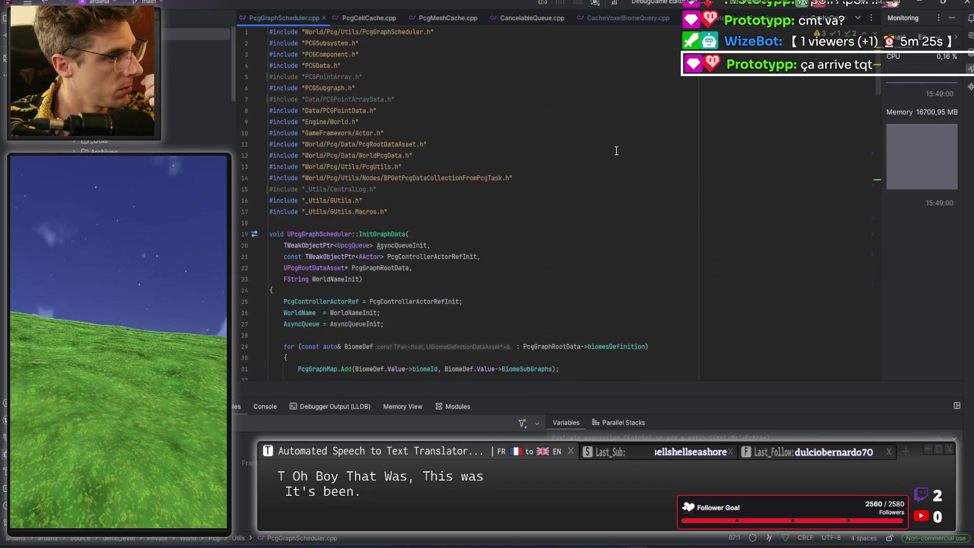
# - Delete the unused PCGPointArray.h, PCGPointArrayData.h and CentralLog.h includes from PcgGraphScheduler.cpp
pyautogui.click(383, 75)
pyautogui.hotkey('ctrl', 'x')
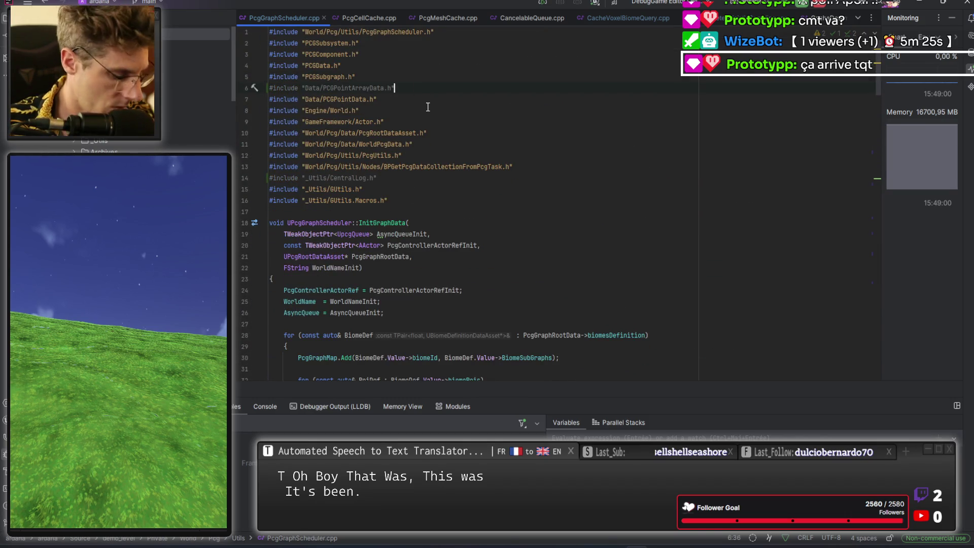
pyautogui.hotkey('ctrl', 'x')
pyautogui.click(400, 168)
pyautogui.hotkey('ctrl', 'x')
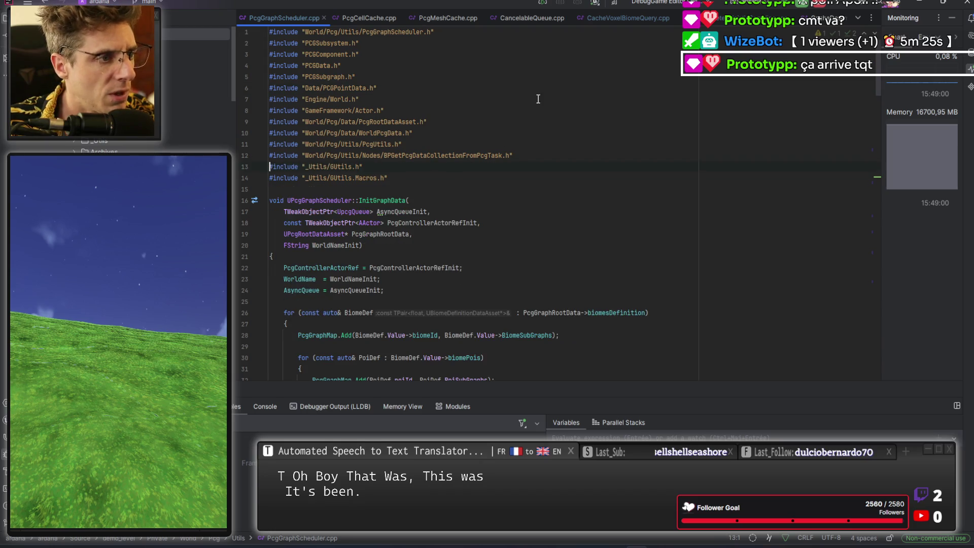
pyautogui.scroll(5, 635, 18)
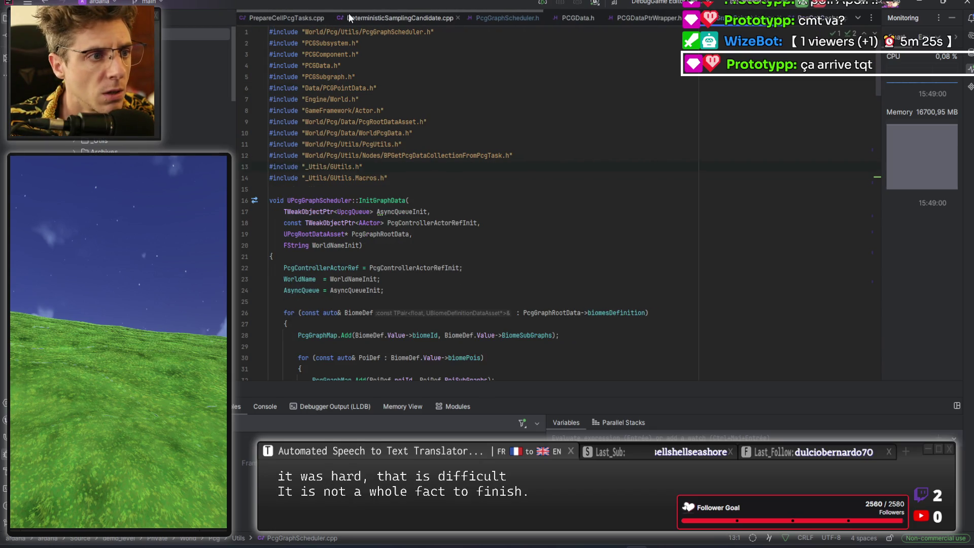
# - Navigate through recent files to PcgGraphScheduler.h, then switch back to the Unreal editor
pyautogui.click(350, 18)
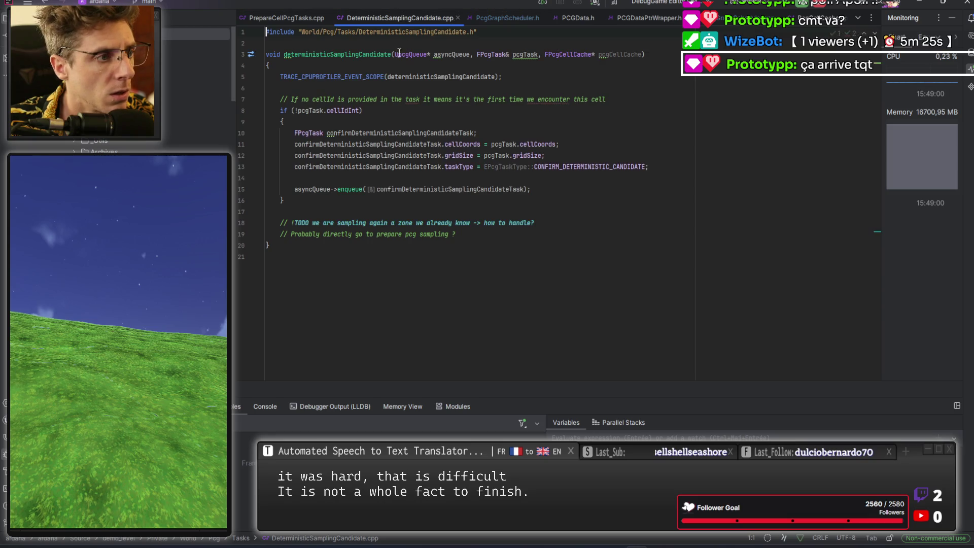
pyautogui.hotkey('alt', 'Left')
pyautogui.hotkey('alt', 'Right')
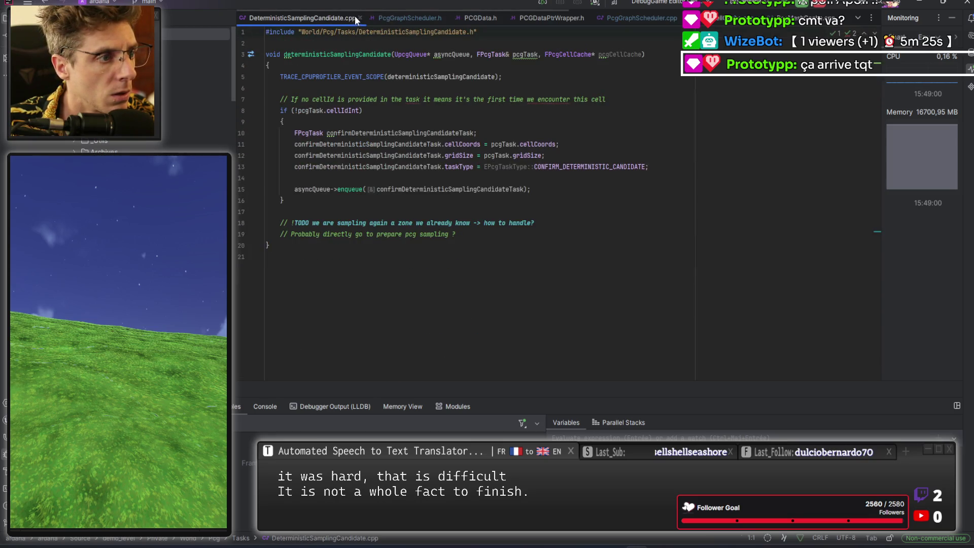
pyautogui.hotkey('alt', 'Right')
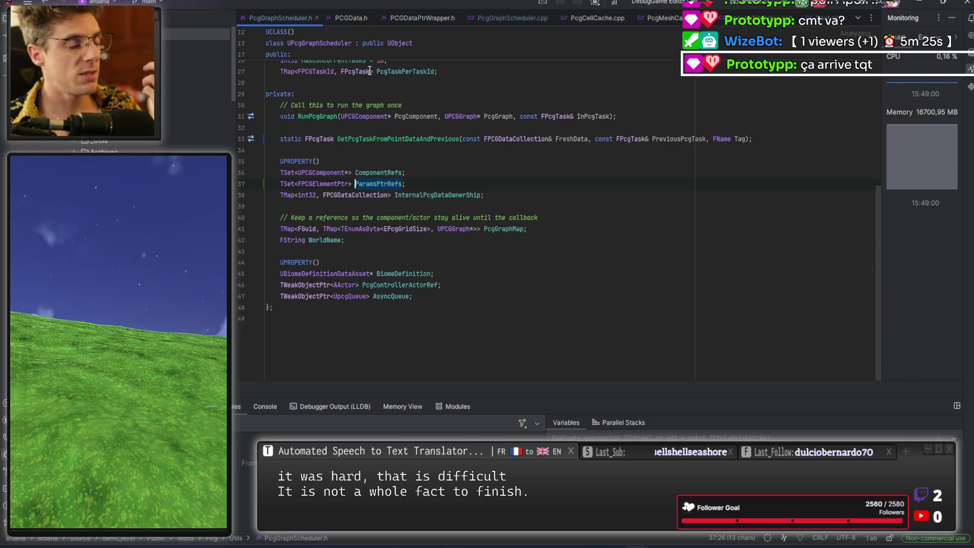
pyautogui.moveTo(368, 70)
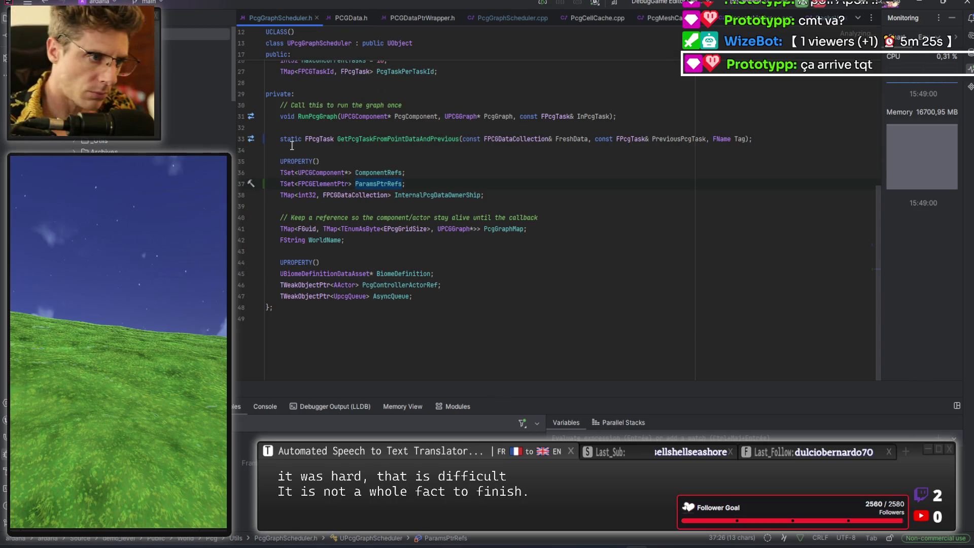
pyautogui.hotkey('alt', 'Tab')
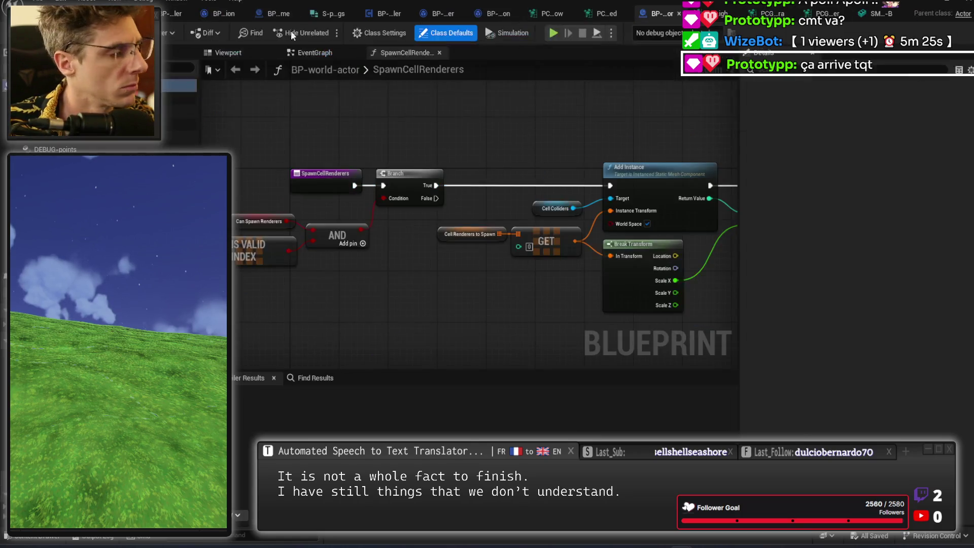
# - Set BP-world-actor's cellColliders component to Visible and save the Blueprint
pyautogui.click(588, 14)
pyautogui.click(178, 111)
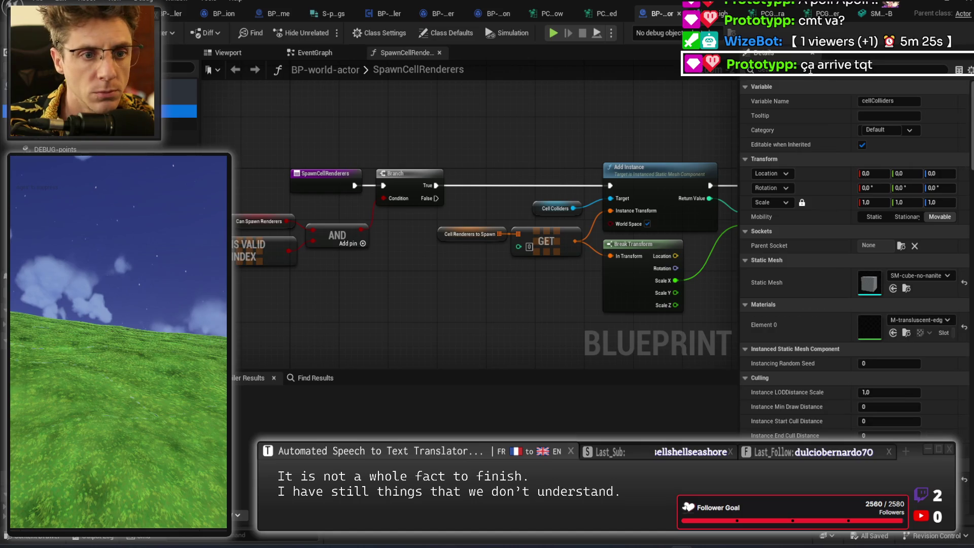
pyautogui.scroll(-15, 857, 304)
pyautogui.write('visi')
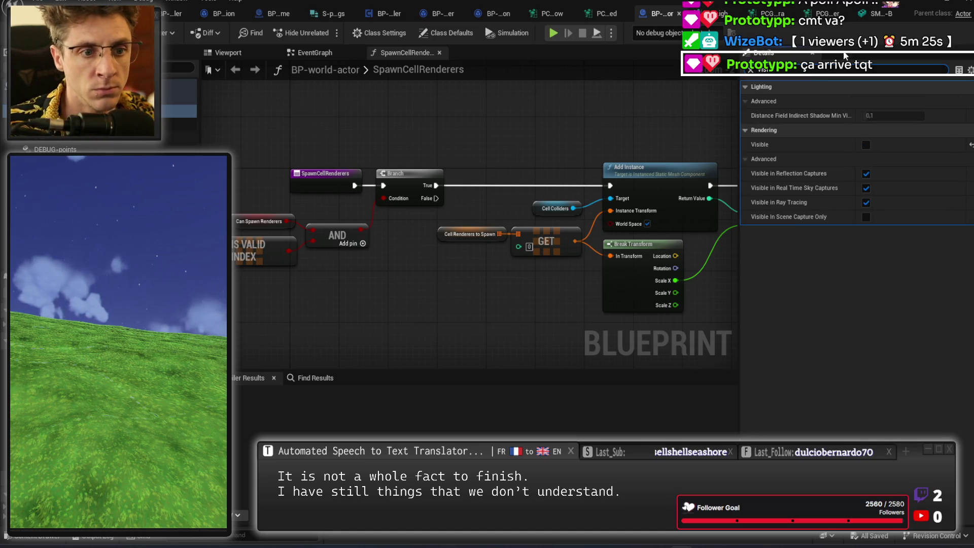
pyautogui.click(866, 145)
pyautogui.hotkey('ctrl', 's')
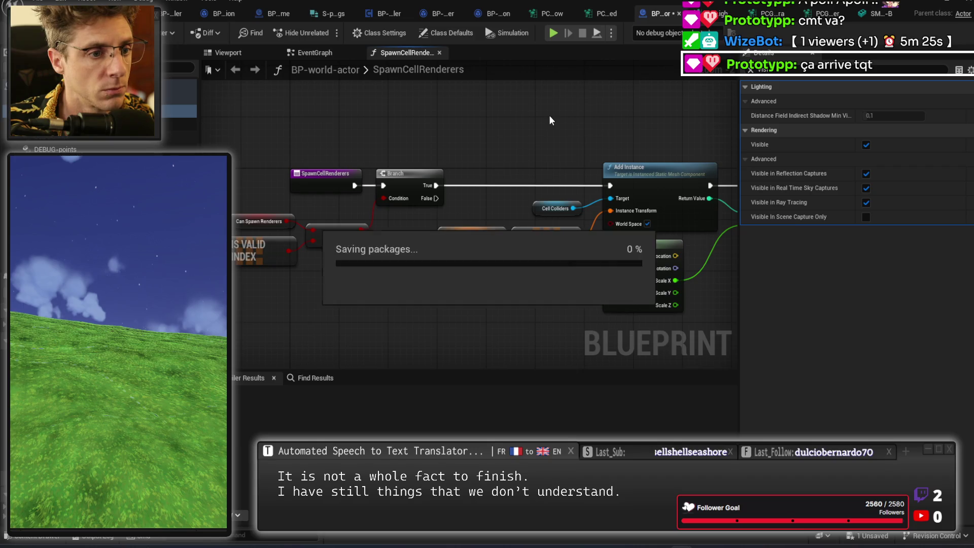
# - Open the BP-pcg-controller Blueprint's graph
pyautogui.moveTo(637, 118)
pyautogui.mouseDown()
pyautogui.moveTo(447, 122)
pyautogui.moveTo(597, 139)
pyautogui.moveTo(629, 131)
pyautogui.mouseUp()
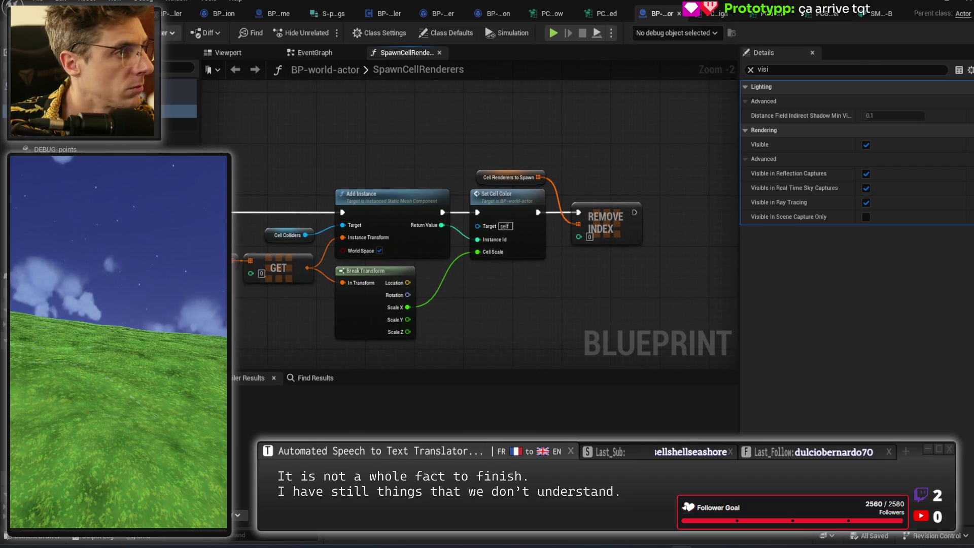
pyautogui.click(171, 13)
pyautogui.scroll(-2, 445, 132)
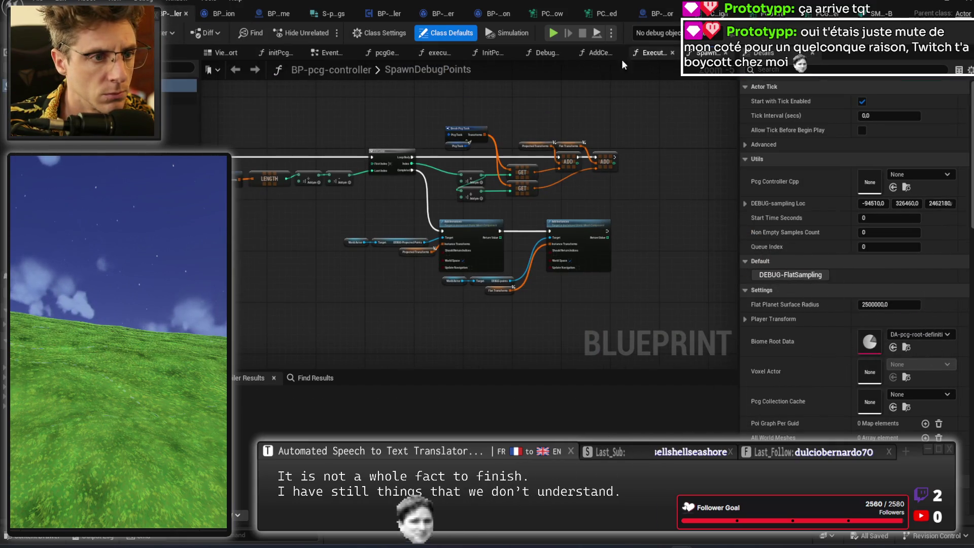
# - Open the AddCellRenderers function and inspect its Set Text and Set World Size nodes
pyautogui.click(598, 53)
pyautogui.scroll(-3, 469, 142)
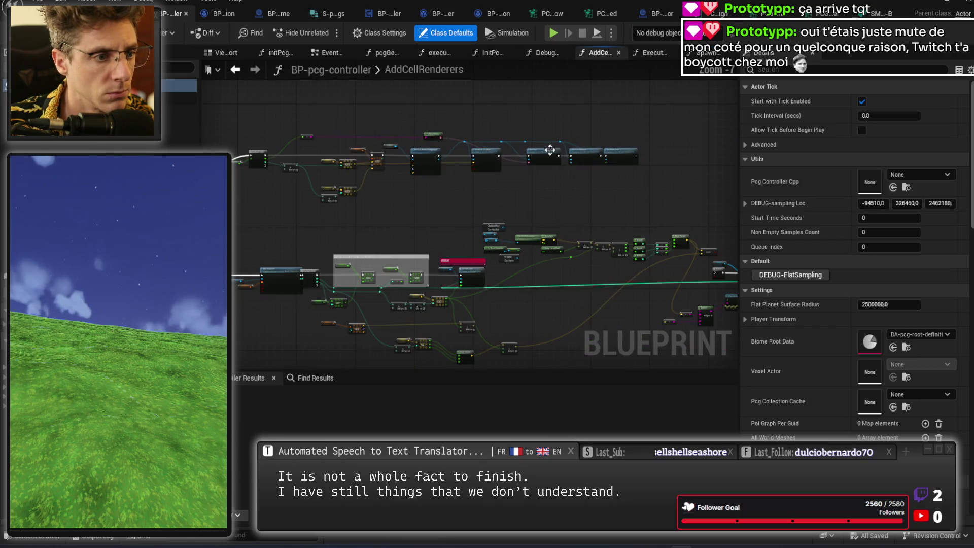
pyautogui.scroll(4, 593, 160)
pyautogui.scroll(2, 503, 224)
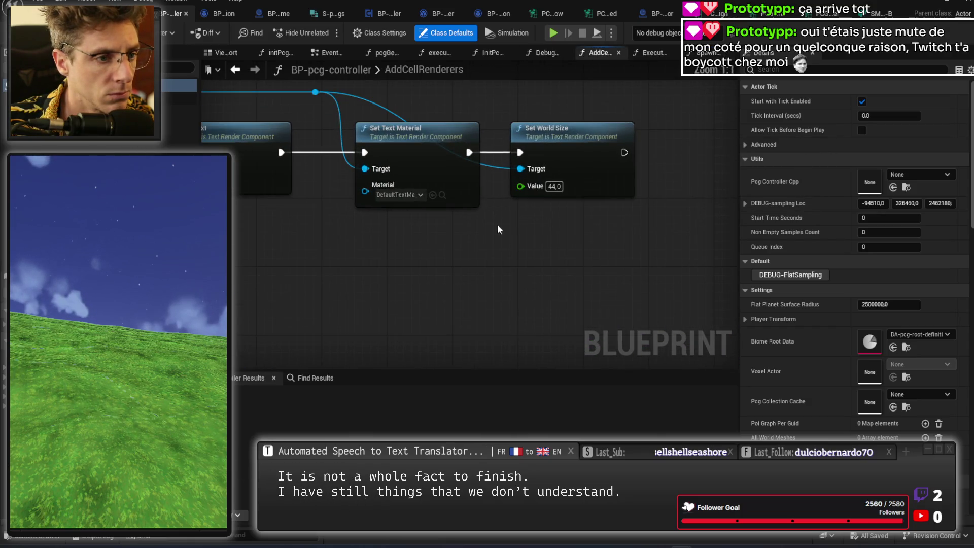
pyautogui.moveTo(440, 242); pyautogui.dragTo(617, 218)
pyautogui.scroll(-1, 616, 218)
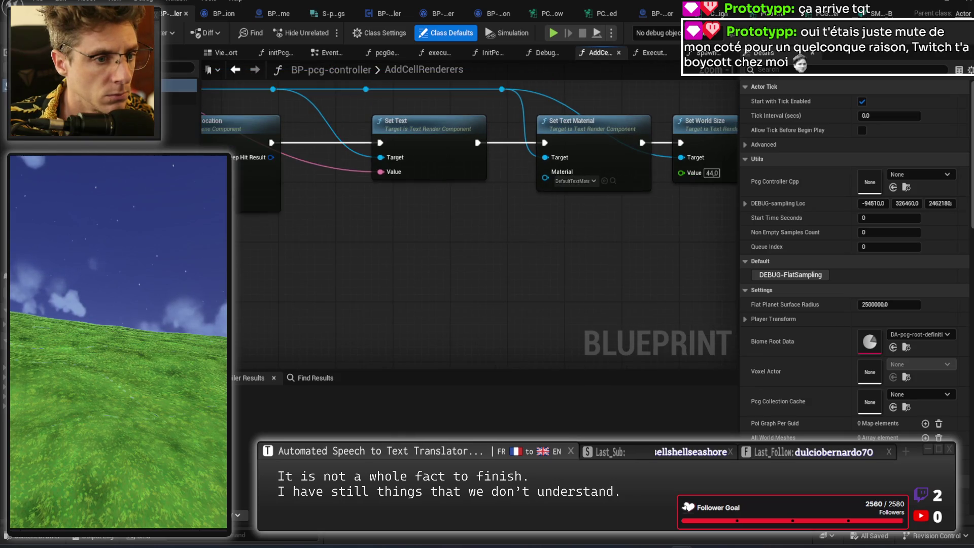
pyautogui.moveTo(663, 180); pyautogui.dragTo(525, 197)
pyautogui.moveTo(298, 289)
pyautogui.mouseDown()
pyautogui.moveTo(604, 271)
pyautogui.moveTo(558, 162)
pyautogui.mouseUp()
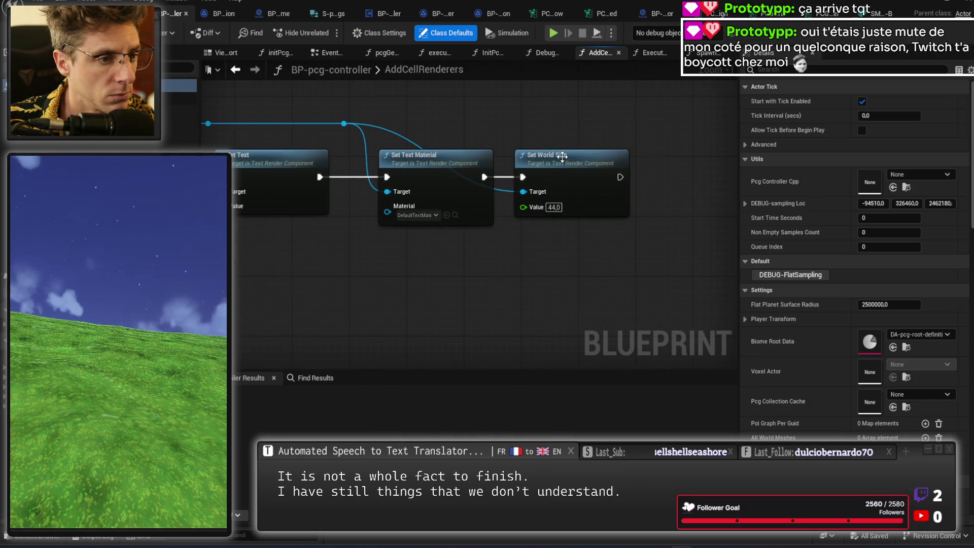
pyautogui.moveTo(524, 190)
pyautogui.mouseDown()
pyautogui.moveTo(574, 280)
pyautogui.moveTo(598, 276)
pyautogui.moveTo(545, 289)
pyautogui.moveTo(583, 292)
pyautogui.moveTo(317, 289)
pyautogui.mouseUp()
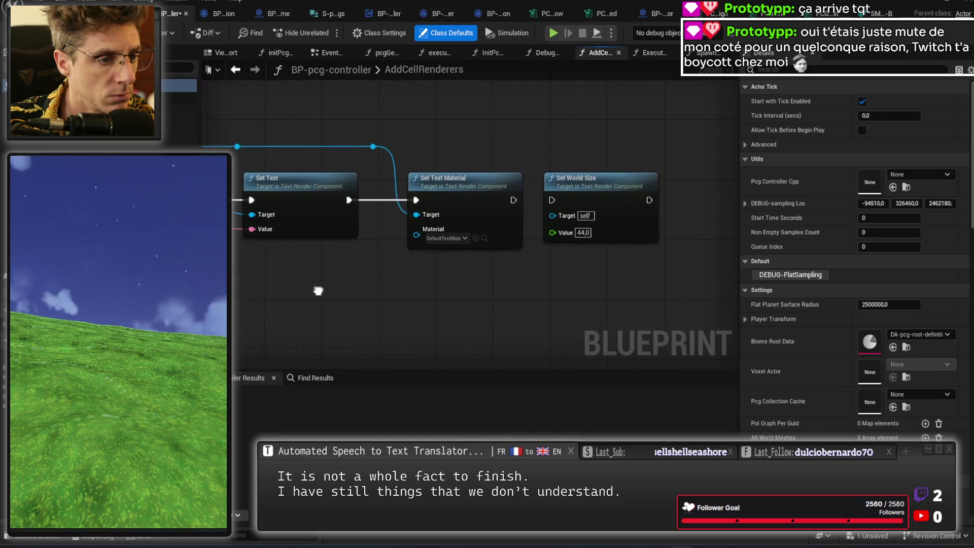
# - Wire Set World Size into the text render chain, save everything, and launch Play
pyautogui.moveTo(373, 147)
pyautogui.mouseDown()
pyautogui.moveTo(543, 213)
pyautogui.moveTo(553, 215)
pyautogui.moveTo(528, 198)
pyautogui.moveTo(553, 201)
pyautogui.mouseUp()
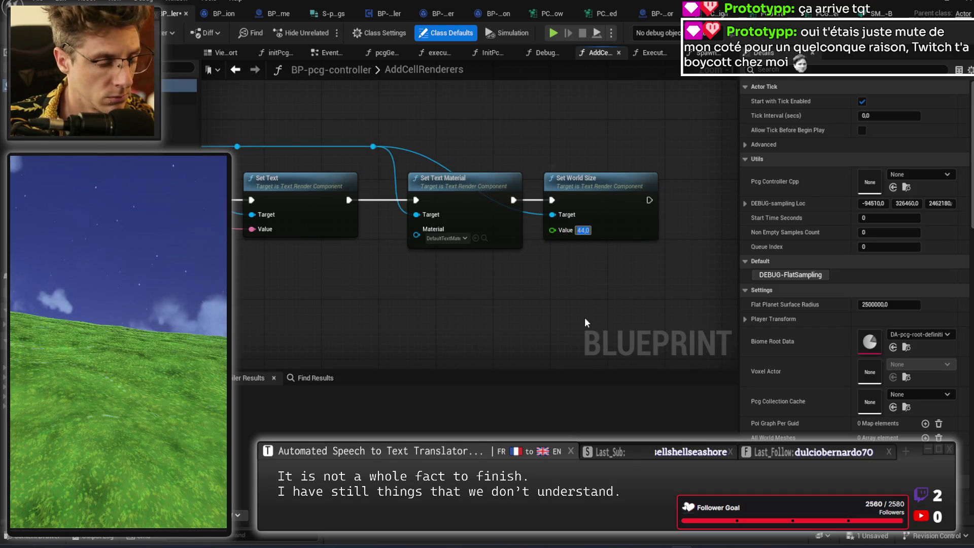
pyautogui.moveTo(529, 212); pyautogui.dragTo(627, 237)
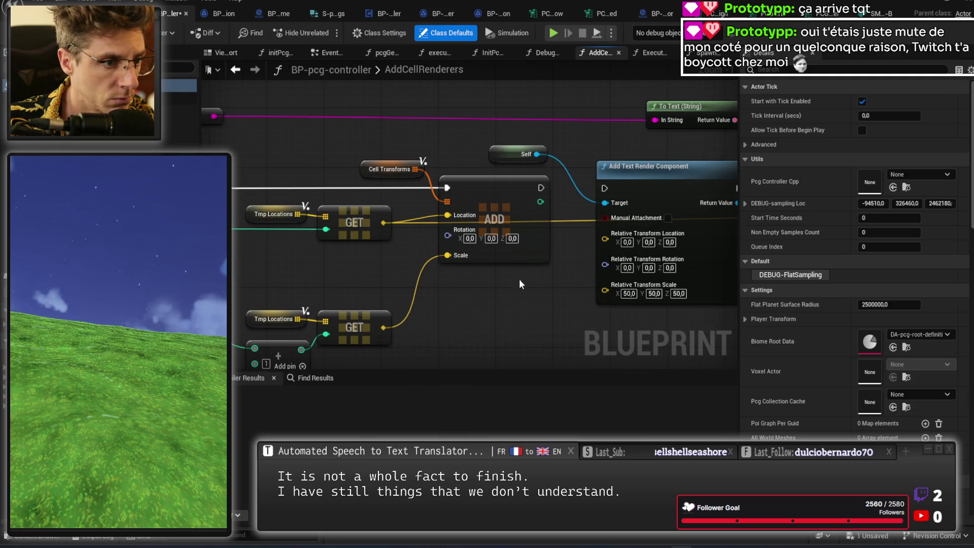
pyautogui.moveTo(557, 329); pyautogui.dragTo(382, 243)
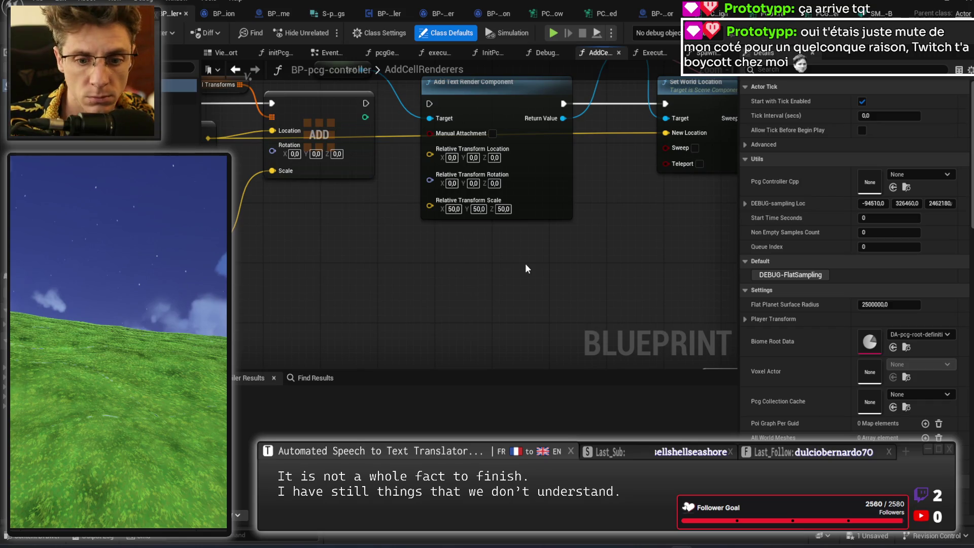
pyautogui.moveTo(548, 267)
pyautogui.mouseDown()
pyautogui.moveTo(538, 260)
pyautogui.moveTo(553, 267)
pyautogui.mouseUp()
pyautogui.hotkey('ctrl', 's')
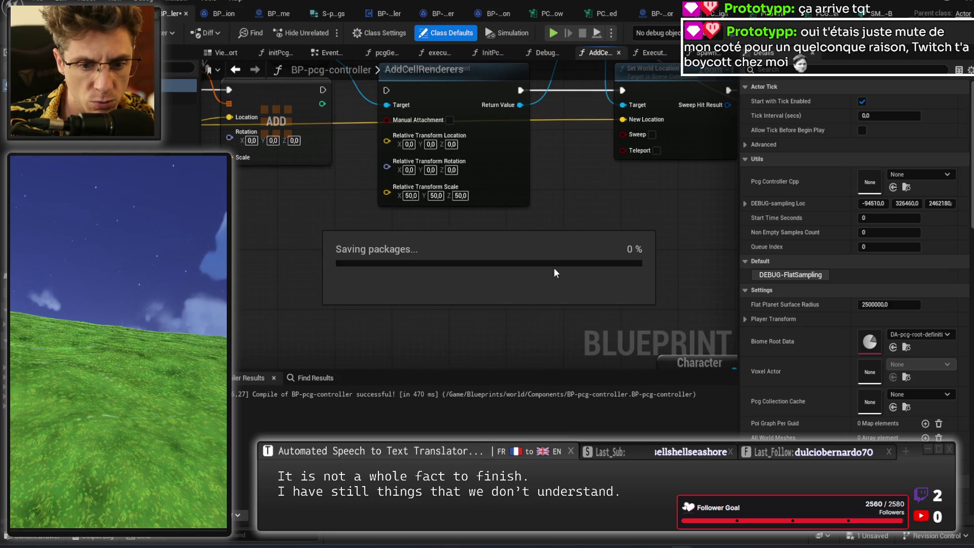
pyautogui.click(552, 34)
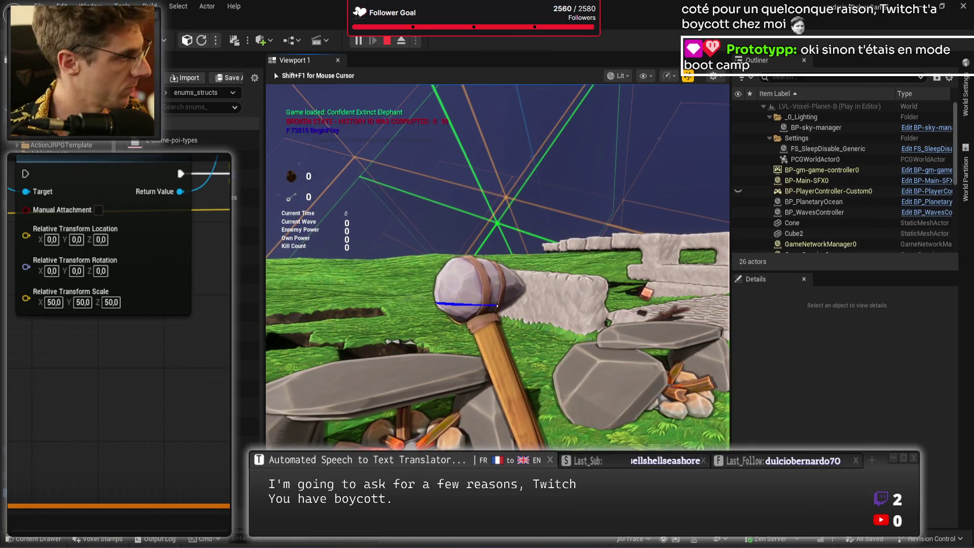
# - In fullscreen play, walk to the rock ruins, swing the hammer twice, then detach to a free camera
pyautogui.press('F11')
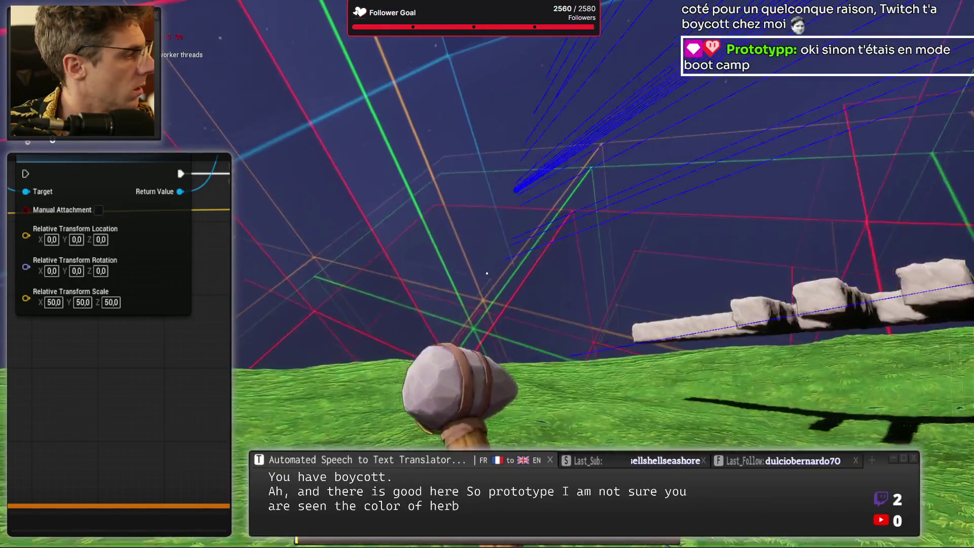
pyautogui.press('w')
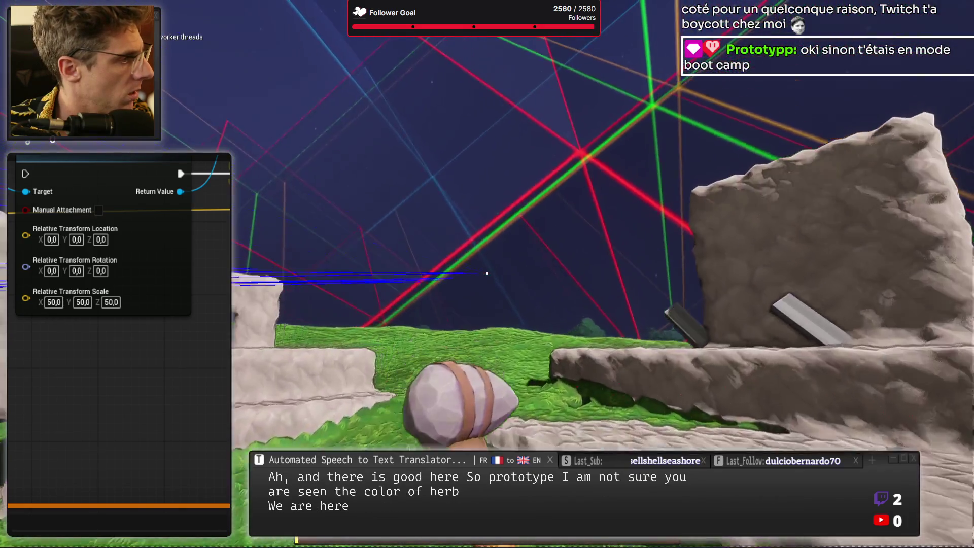
pyautogui.click(486, 273)
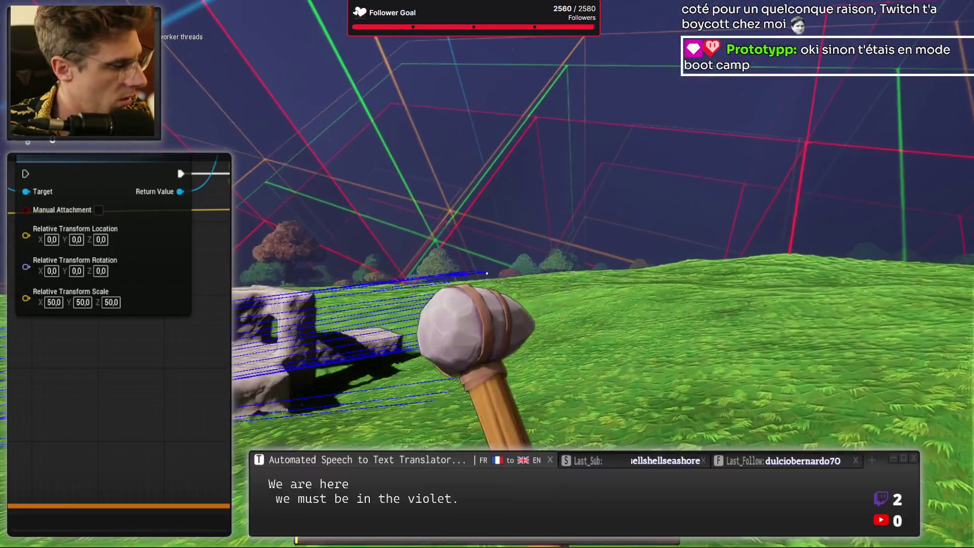
pyautogui.click(486, 273)
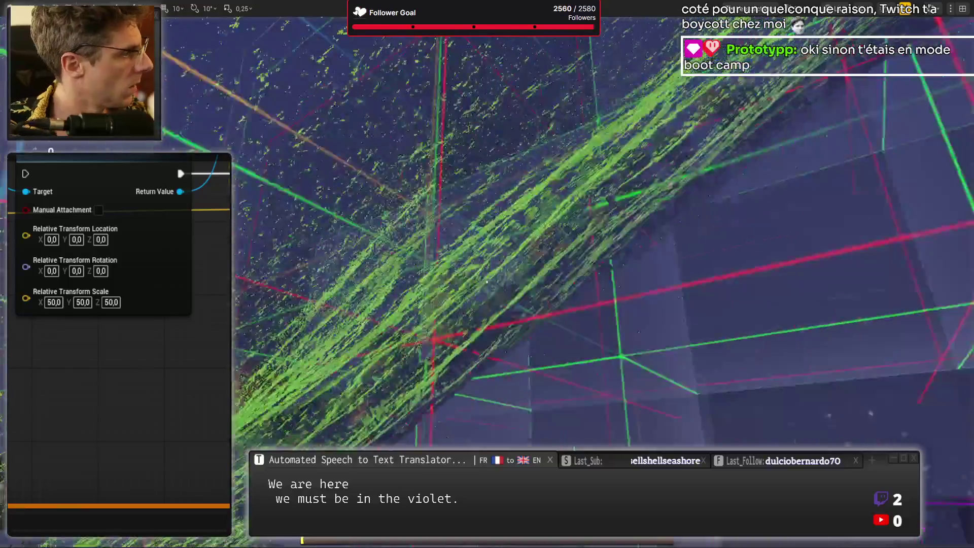
pyautogui.hotkey('shift', 'F1')
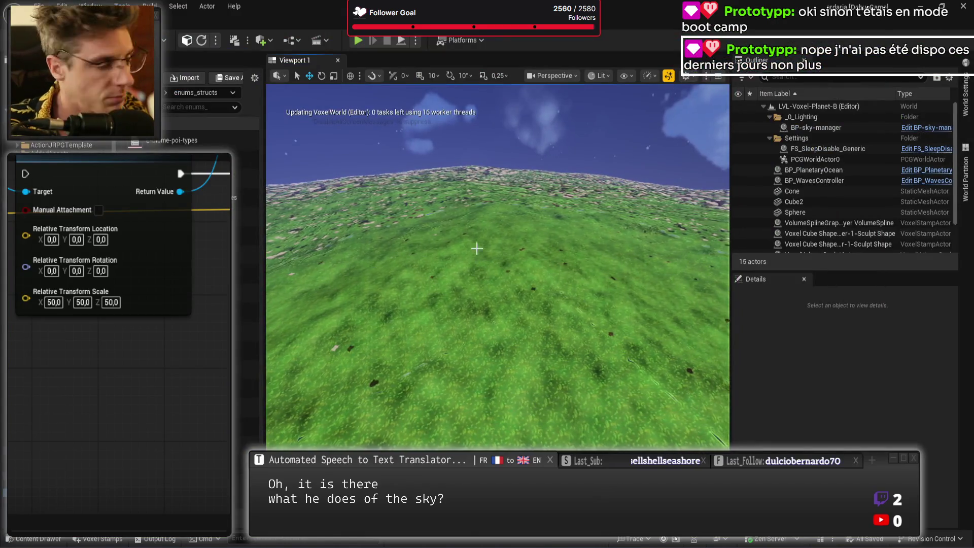
# - Fly the fullscreen camera across the grassy slope toward the cliff and dark hole, then along the hill
pyautogui.moveTo(497, 263); pyautogui.dragTo(496, 238)
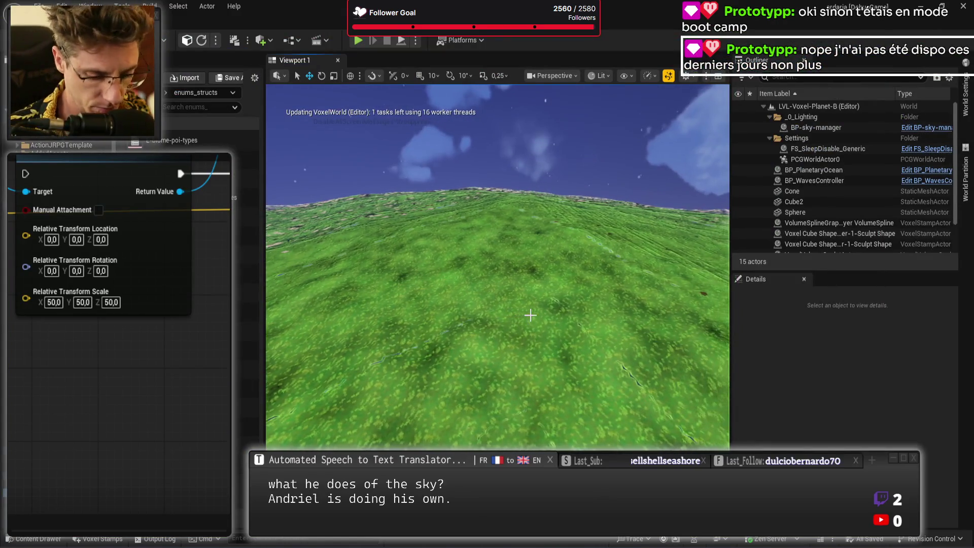
pyautogui.press('F11')
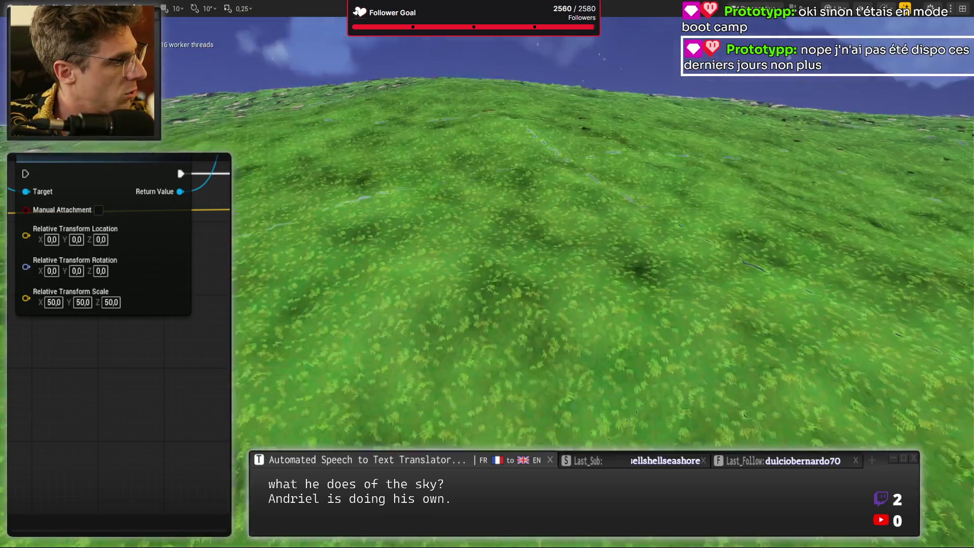
pyautogui.moveTo(487, 274); pyautogui.dragTo(486, 244)
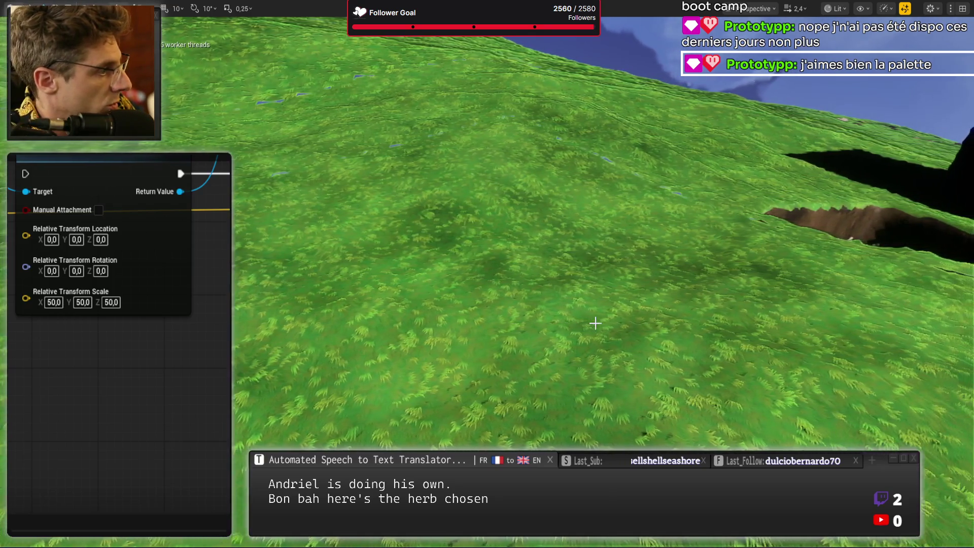
pyautogui.press('w')
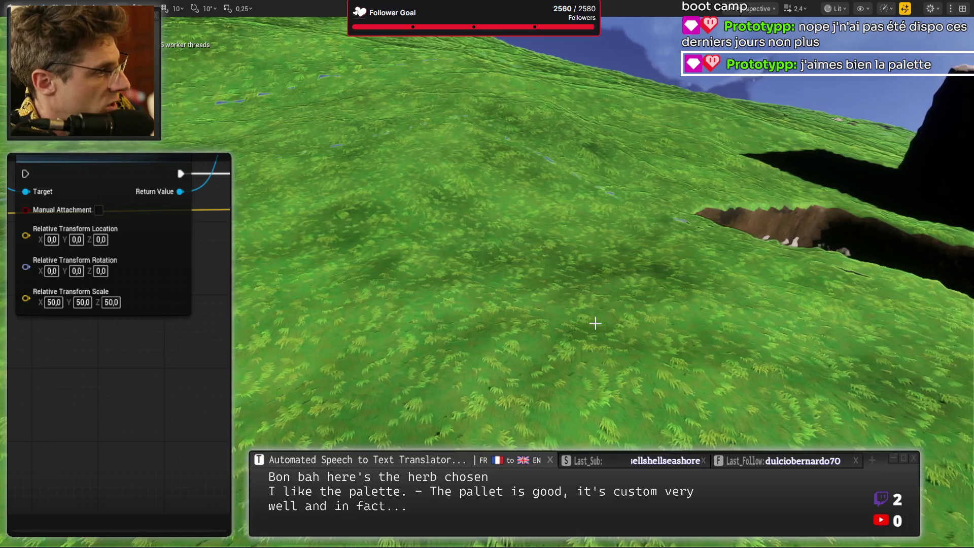
pyautogui.press('w')
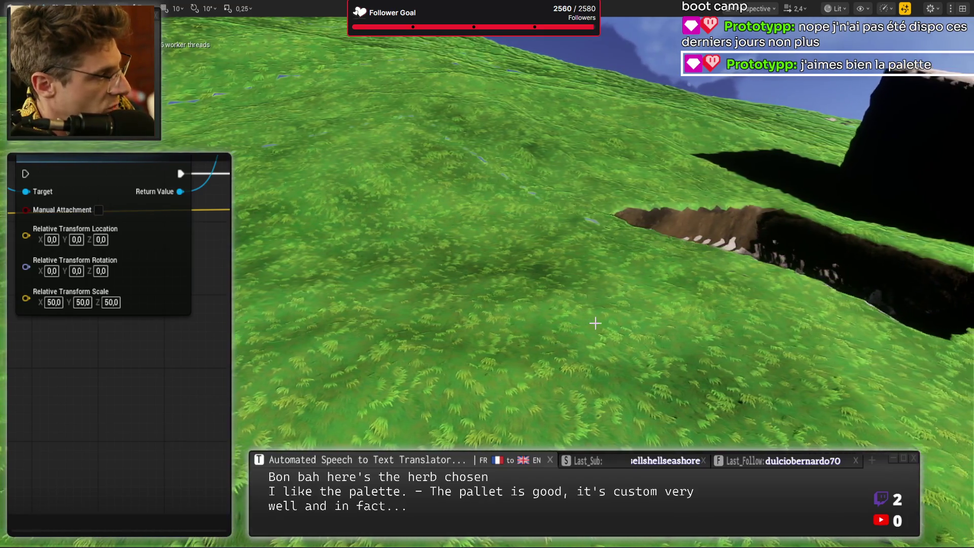
pyautogui.press('w')
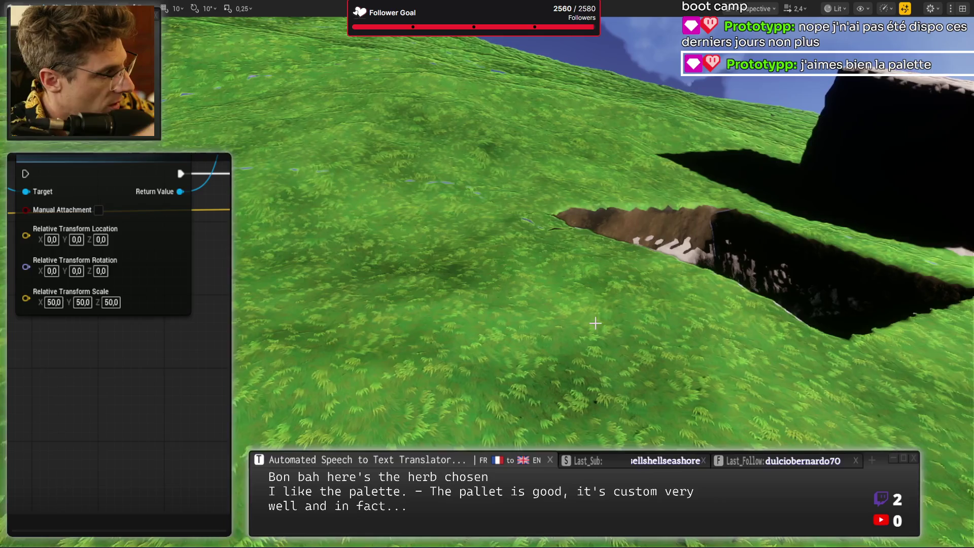
pyautogui.press('w')
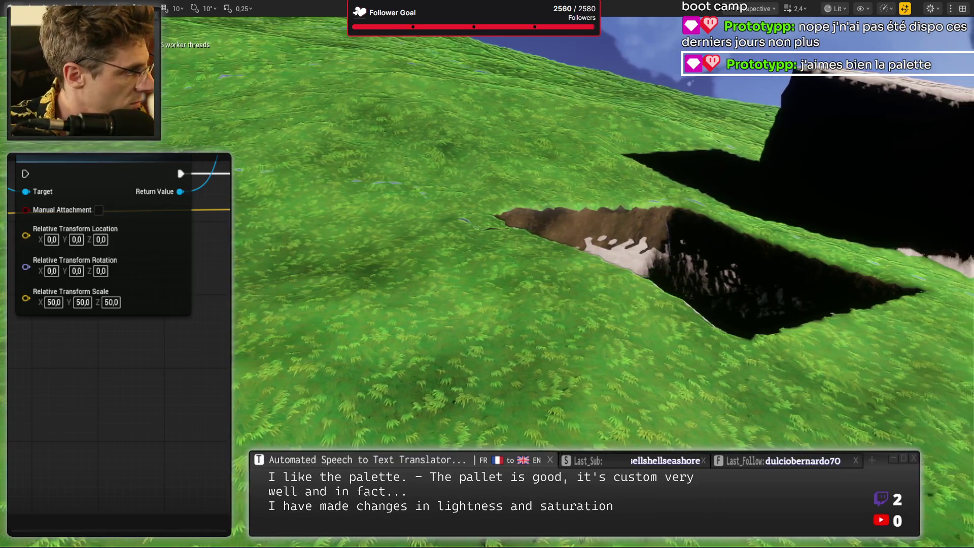
pyautogui.press('w')
# - Speed up over the hill ridge, then exit fullscreen and face a different slope
pyautogui.scroll(2, 487, 273)
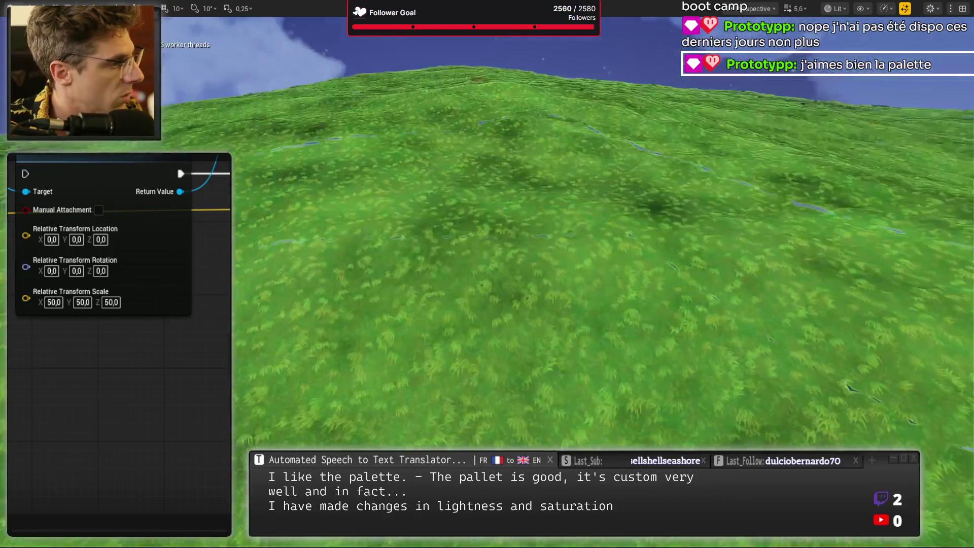
pyautogui.press('w')
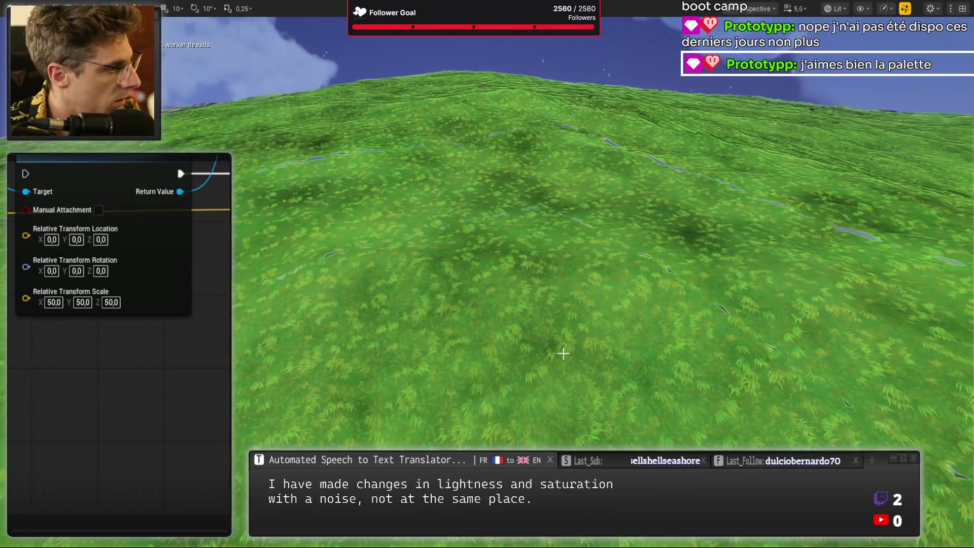
pyautogui.press('w')
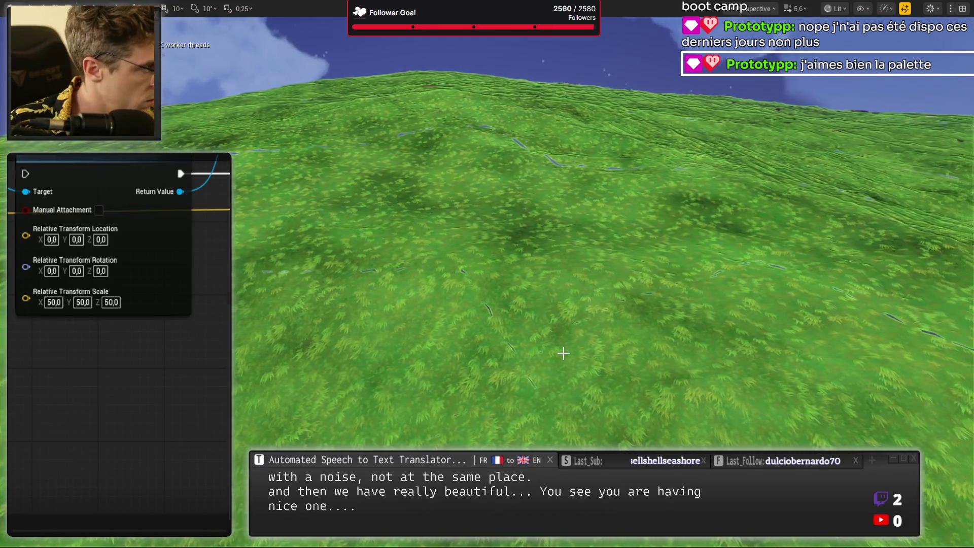
pyautogui.press('w')
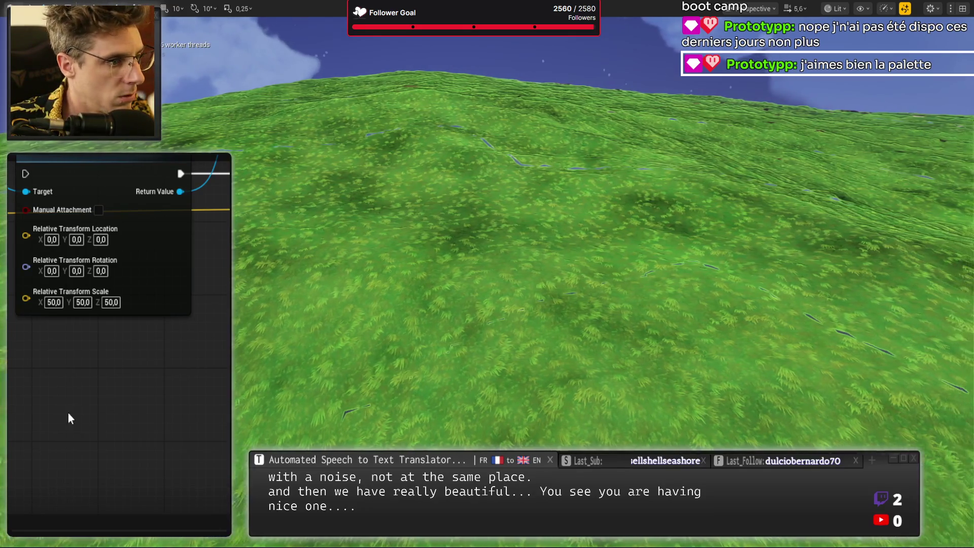
pyautogui.press('s')
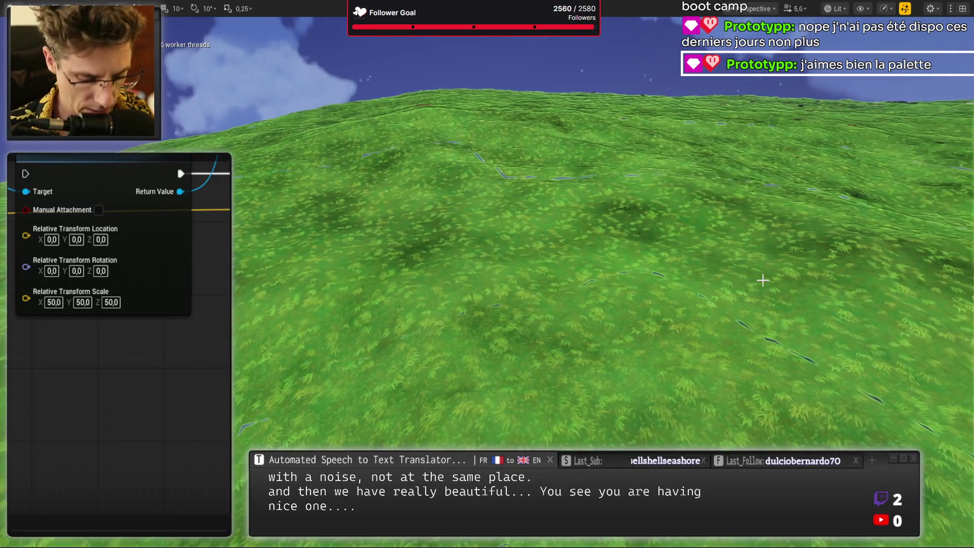
pyautogui.press('F11')
pyautogui.moveTo(685, 285); pyautogui.dragTo(669, 282)
# - Start a new Alt+P play session, go fullscreen, detach to a free camera, and restore the layout
pyautogui.hotkey('alt', 'p')
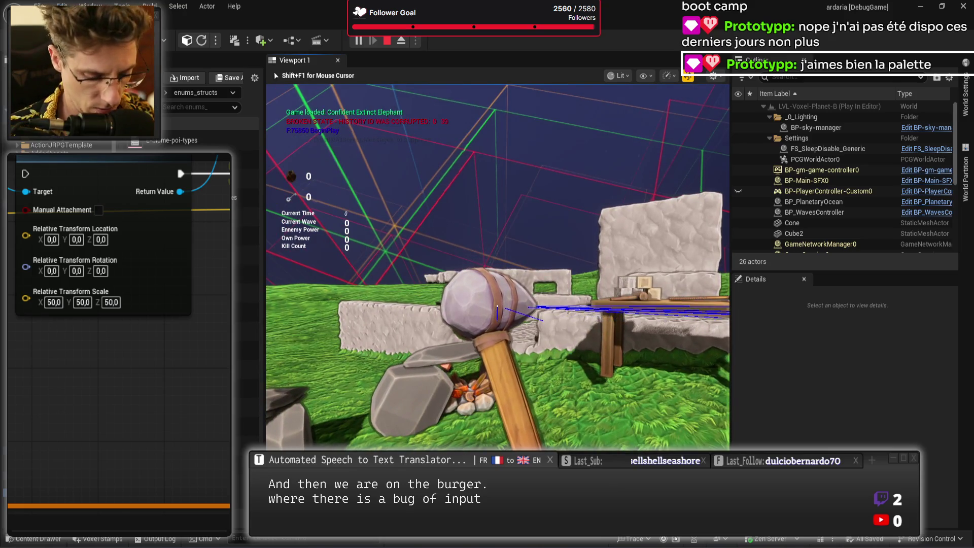
pyautogui.press('F11')
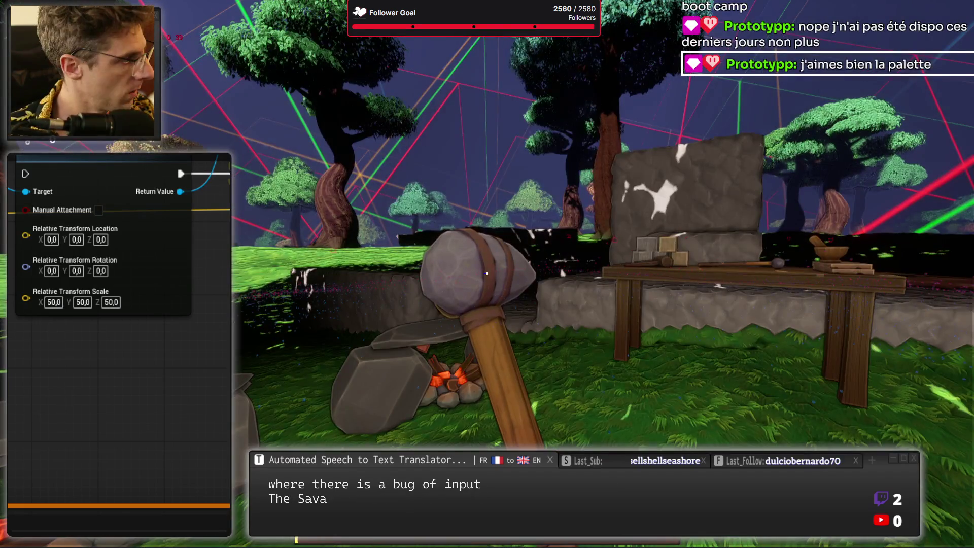
pyautogui.press('Escape')
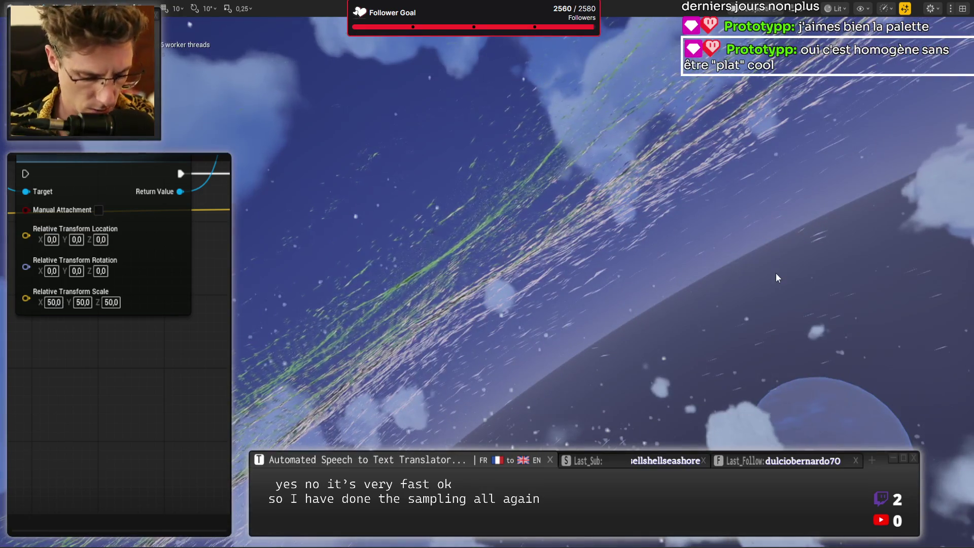
pyautogui.press('F11')
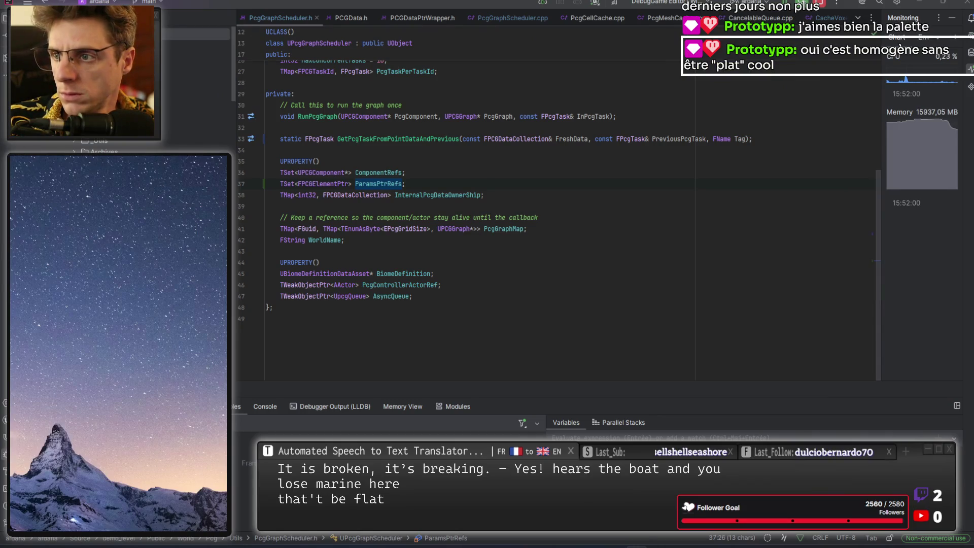
# - Load steam.ardaria.com in the browser, skip the trailer to 1:10, then move to the YouTube Shorts tab
pyautogui.hotkey('alt', 'Tab')
pyautogui.write('steam.ardaria.com')
pyautogui.press('Return')
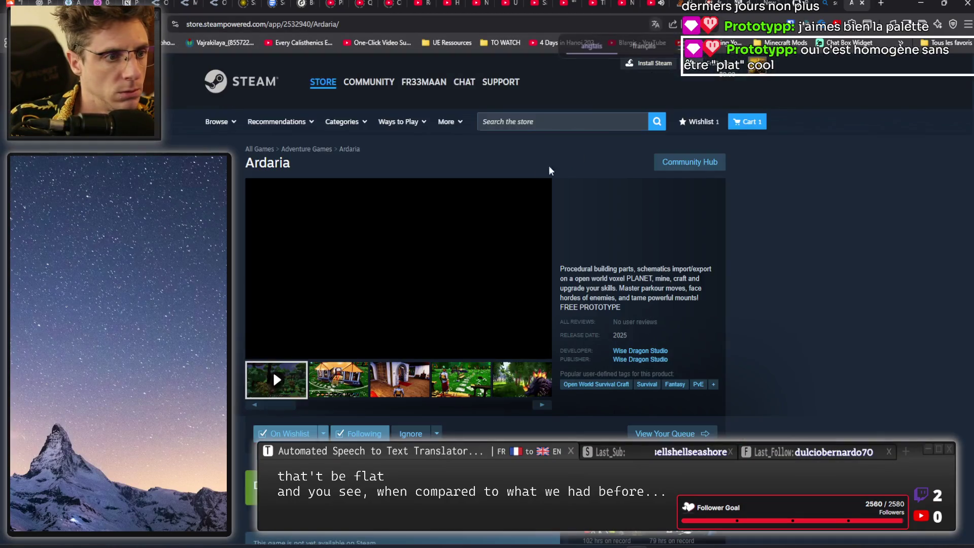
pyautogui.click(316, 335)
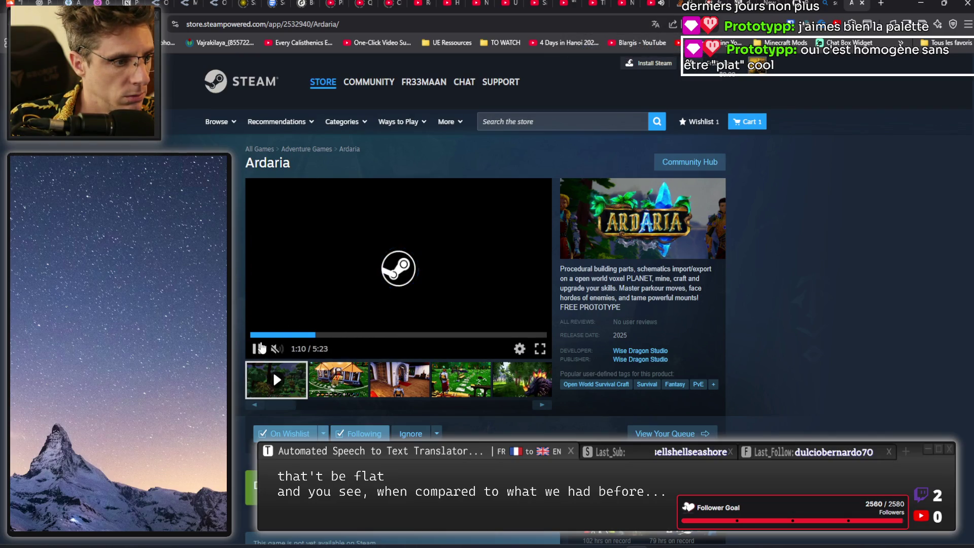
pyautogui.click(630, 8)
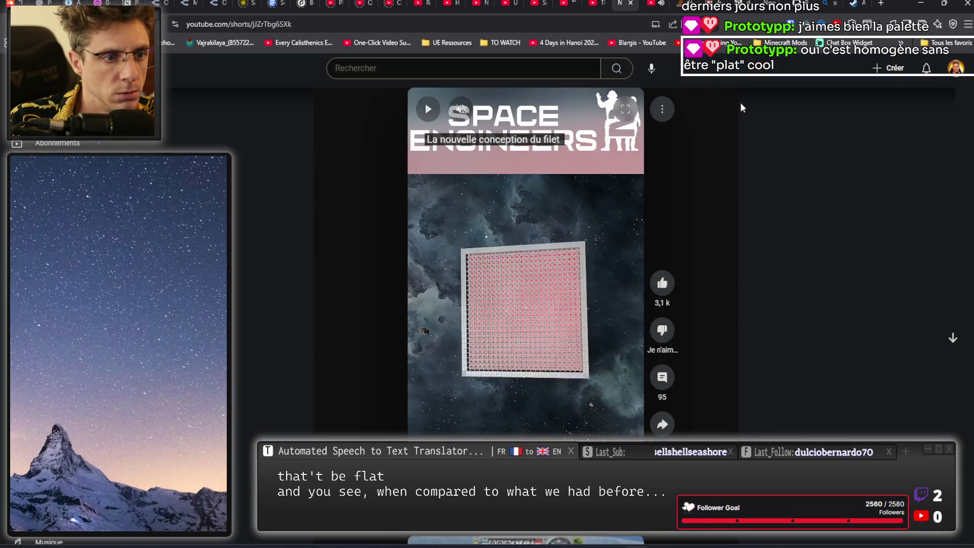
# - From the Ardaria channel's video list, open the creative-game building video and pause it
pyautogui.click(955, 68)
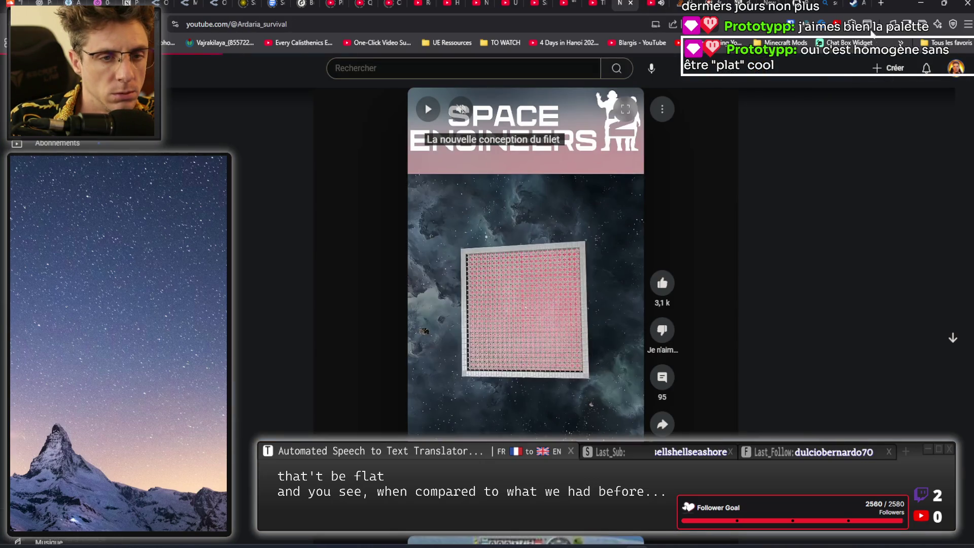
pyautogui.click(862, 5)
pyautogui.click(668, 6)
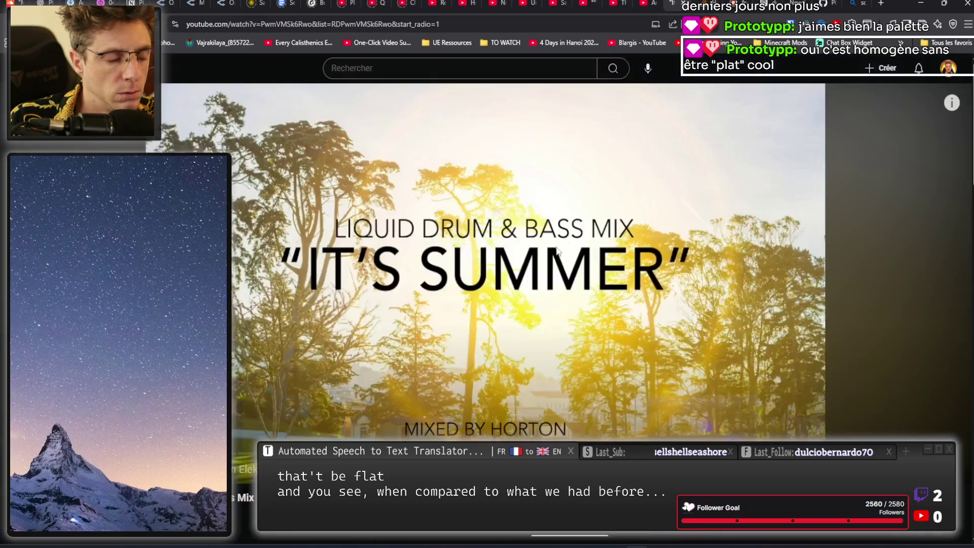
pyautogui.click(643, 4)
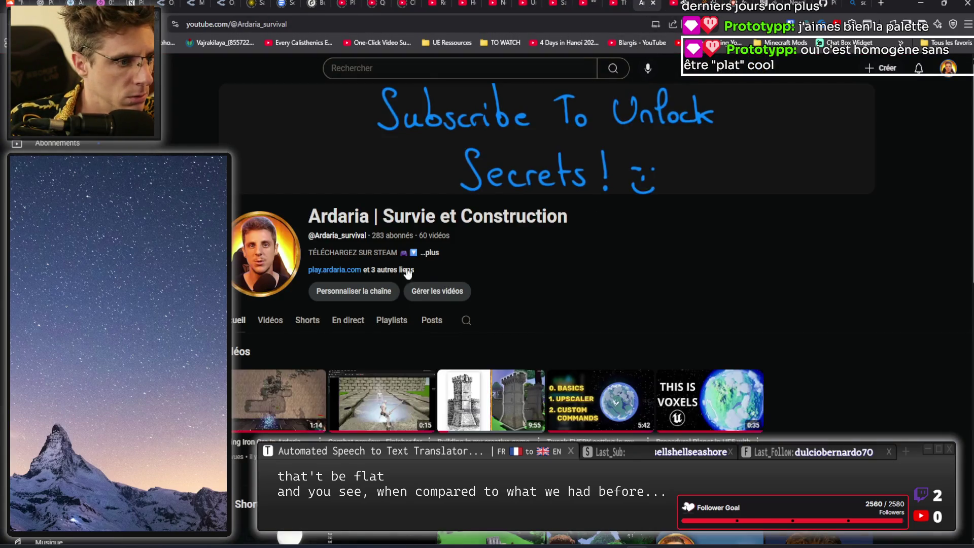
pyautogui.click(266, 323)
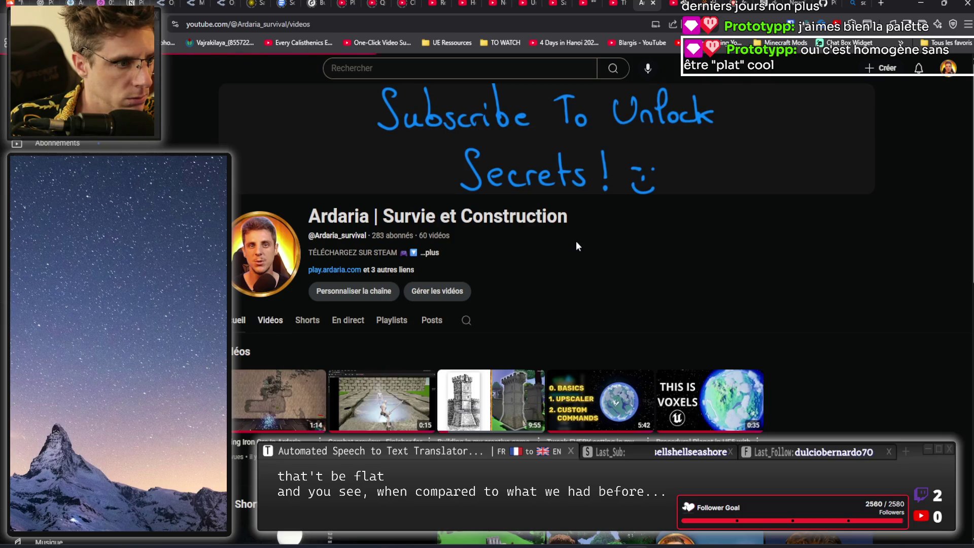
pyautogui.scroll(-3, 634, 238)
pyautogui.click(634, 213)
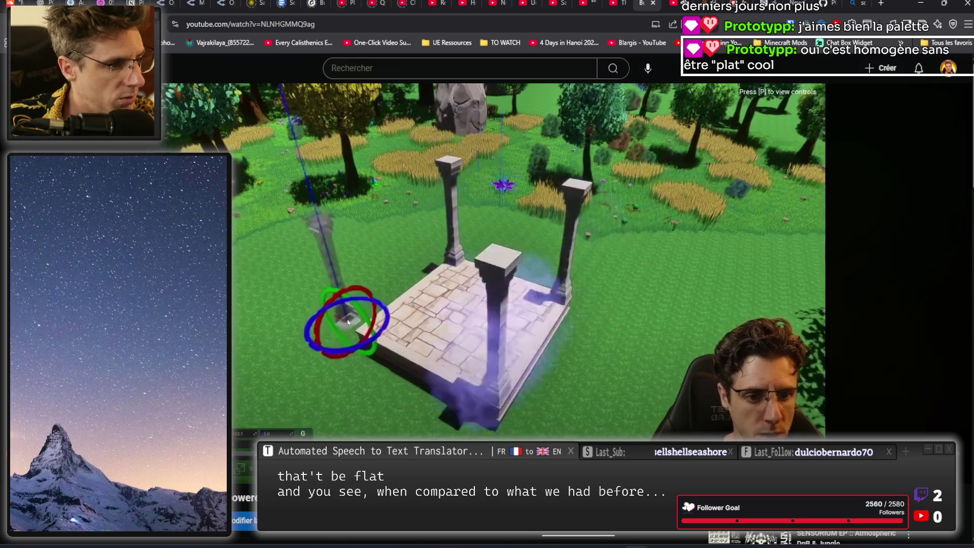
pyautogui.click(454, 248)
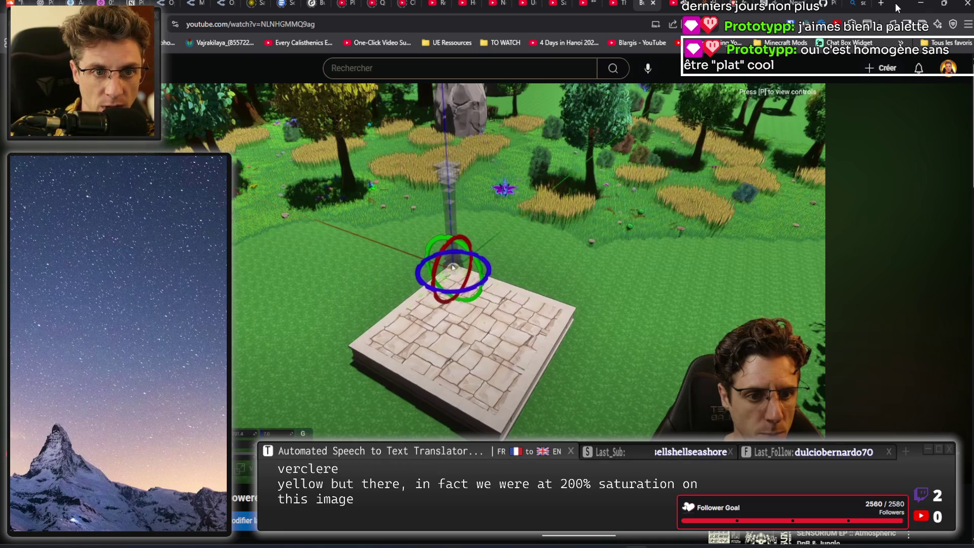
# - Build the project in Rider and close extra tabs like PCGData.h, PcgCellCache.cpp and AssignPoi.cpp
pyautogui.hotkey('alt', 'Tab')
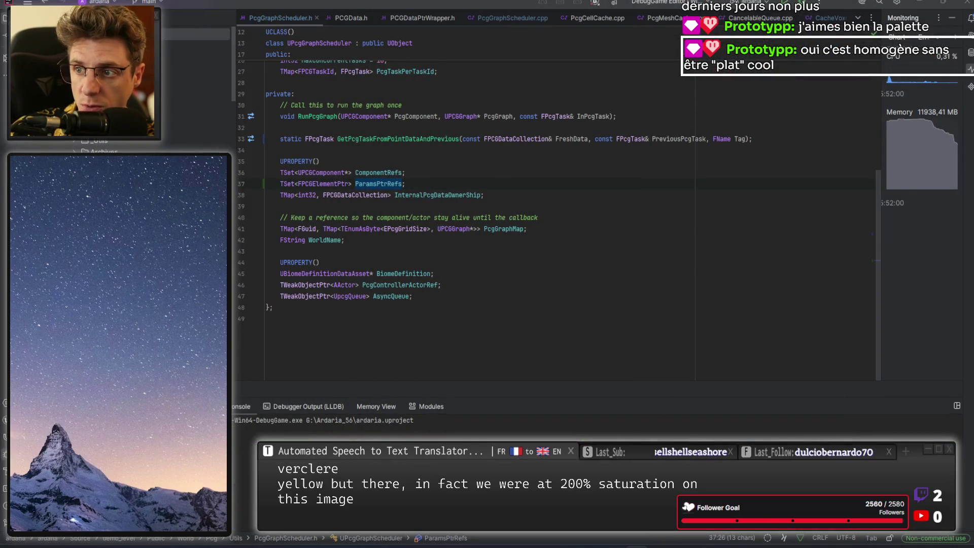
pyautogui.click(803, 5)
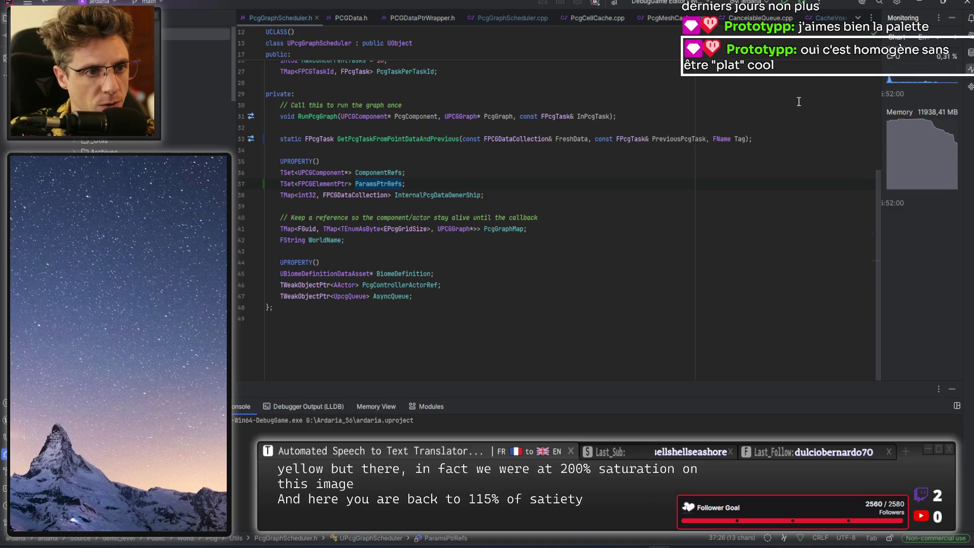
pyautogui.click(458, 17)
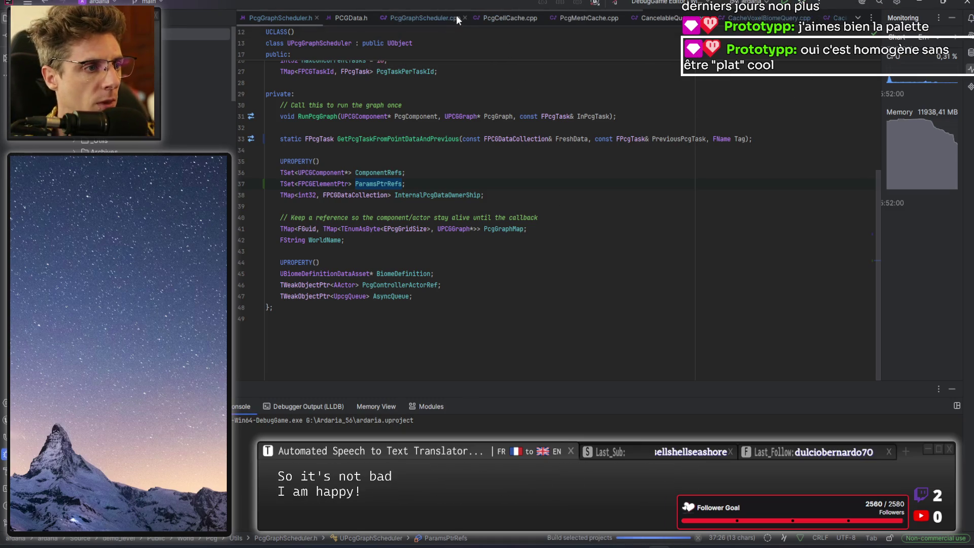
pyautogui.click(371, 18)
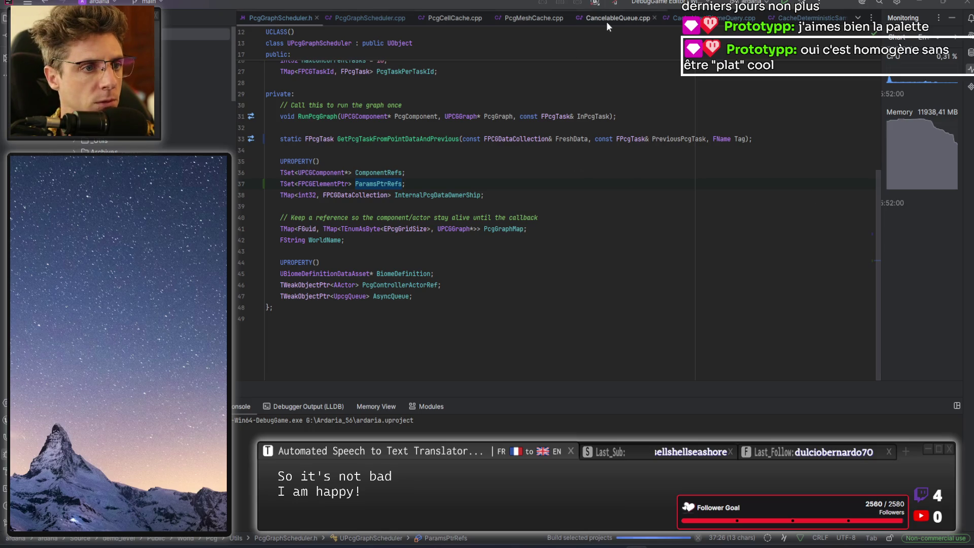
pyautogui.click(652, 17)
pyautogui.click(567, 16)
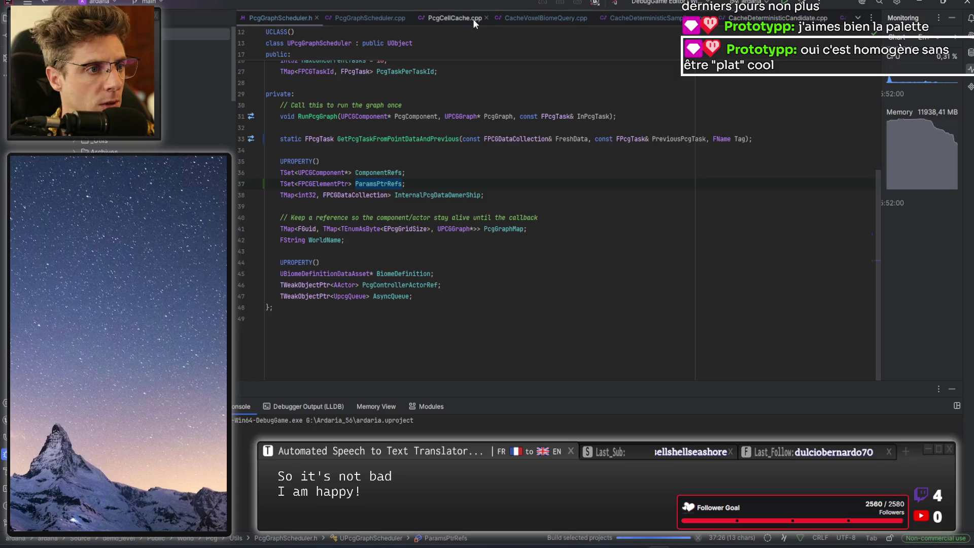
pyautogui.click(485, 17)
pyautogui.click(834, 18)
pyautogui.click(803, 21)
pyautogui.click(821, 18)
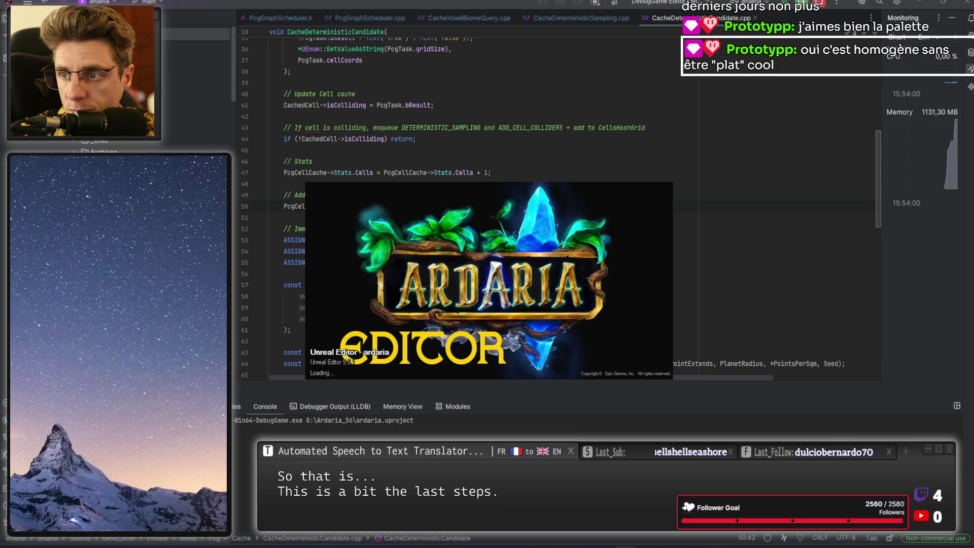
# - Pause the music video in the browser and go to the YouTube home page
pyautogui.hotkey('alt', 'Tab')
pyautogui.click(446, 194)
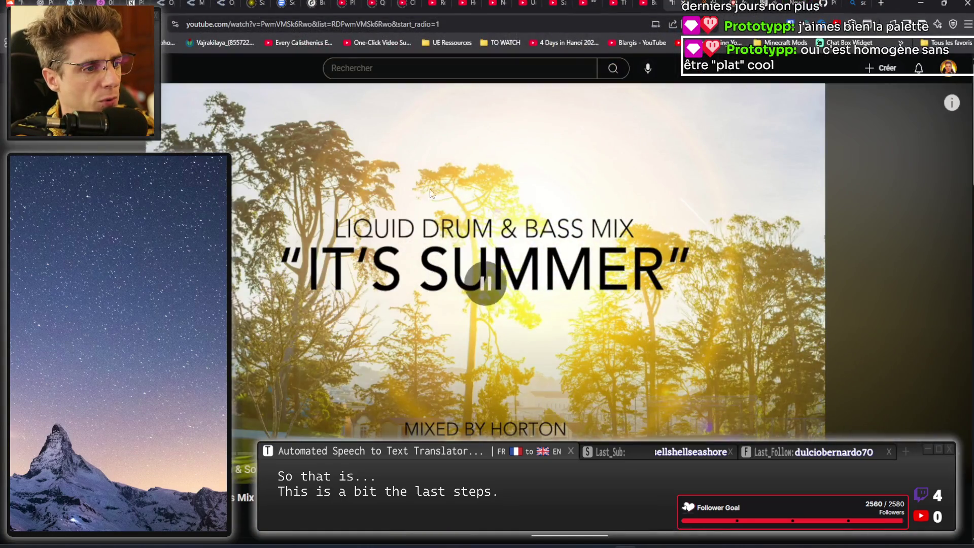
pyautogui.click(682, 3)
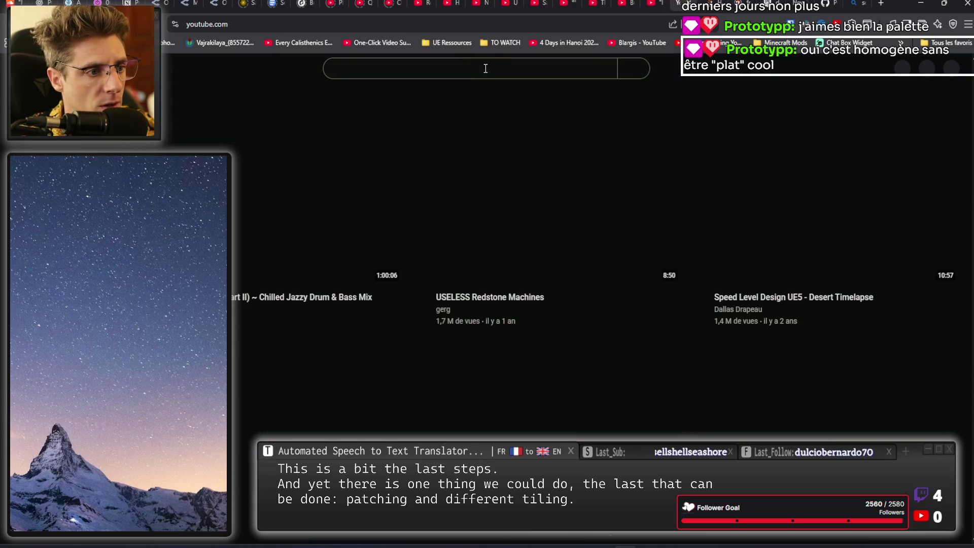
# - Search YouTube for 'unreal texture tiling' and open the texture-repetition tutorial
pyautogui.click(486, 68)
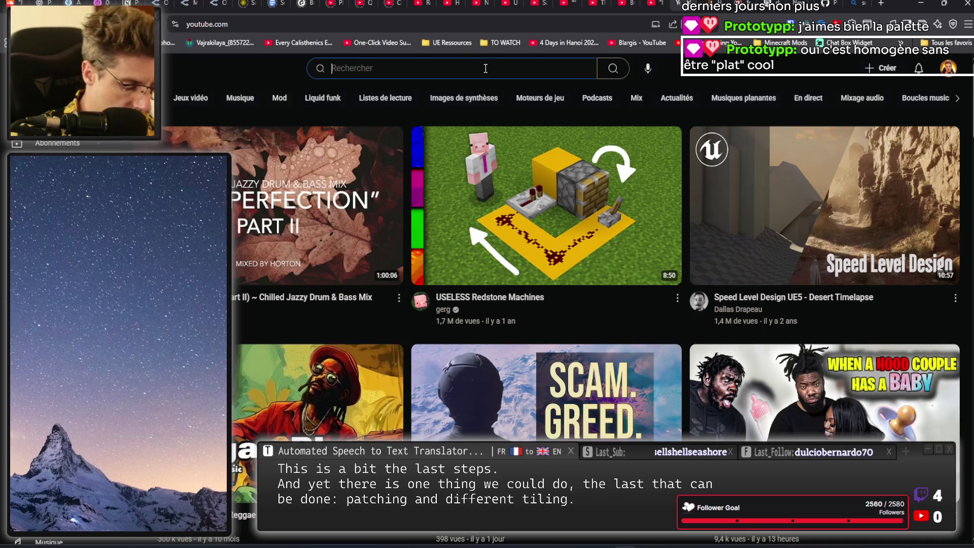
pyautogui.write('unreal texture')
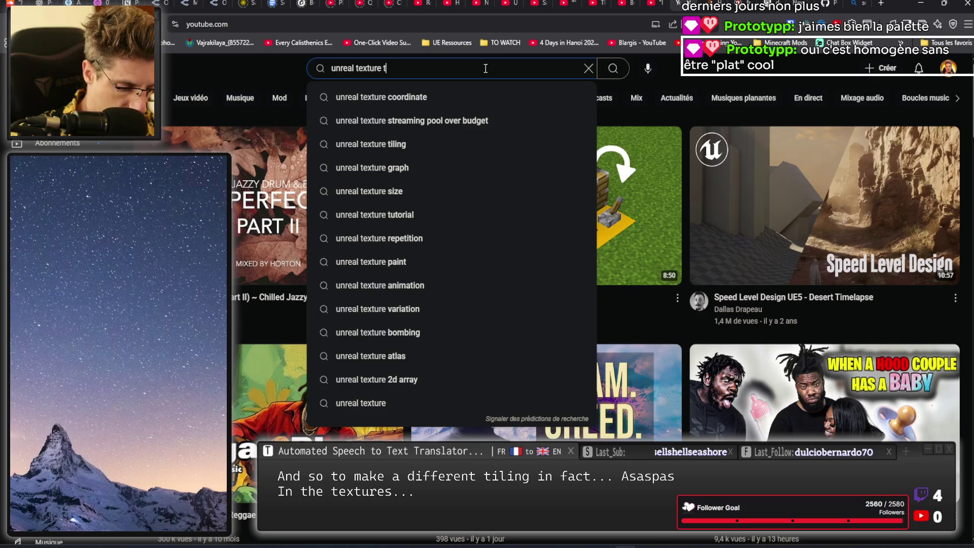
pyautogui.write('tiling')
pyautogui.press('Return')
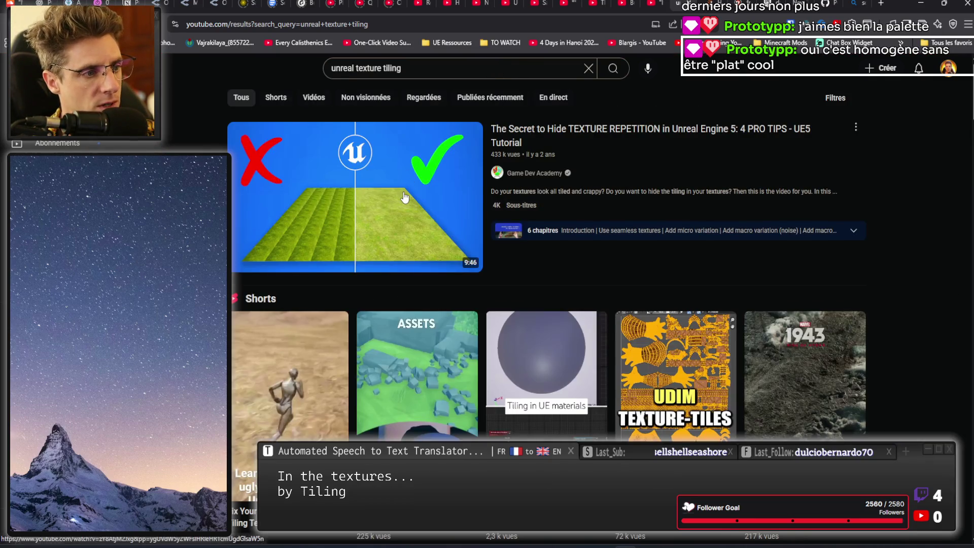
pyautogui.click(640, 133)
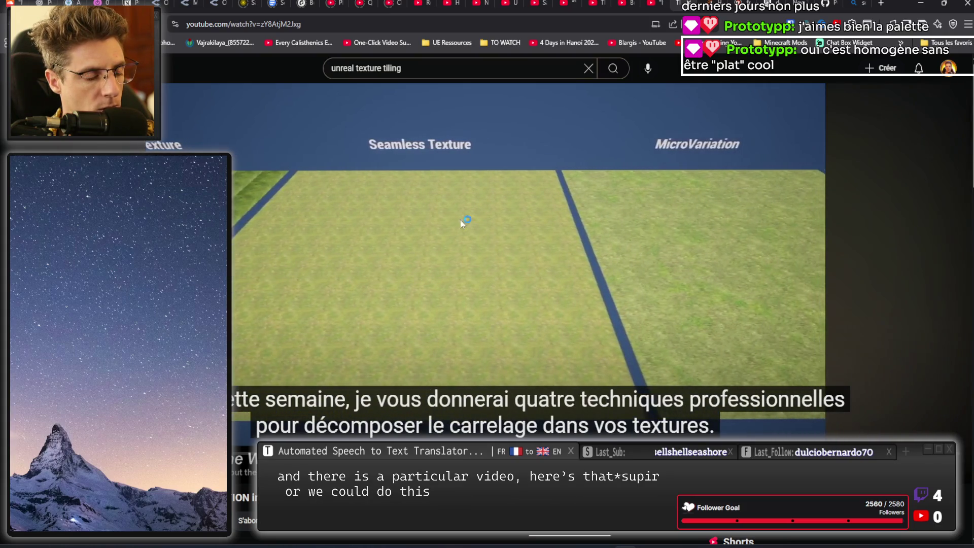
# - Pause and resume the texture-repetition tutorial, then stop it and scroll to the description
pyautogui.click(387, 257)
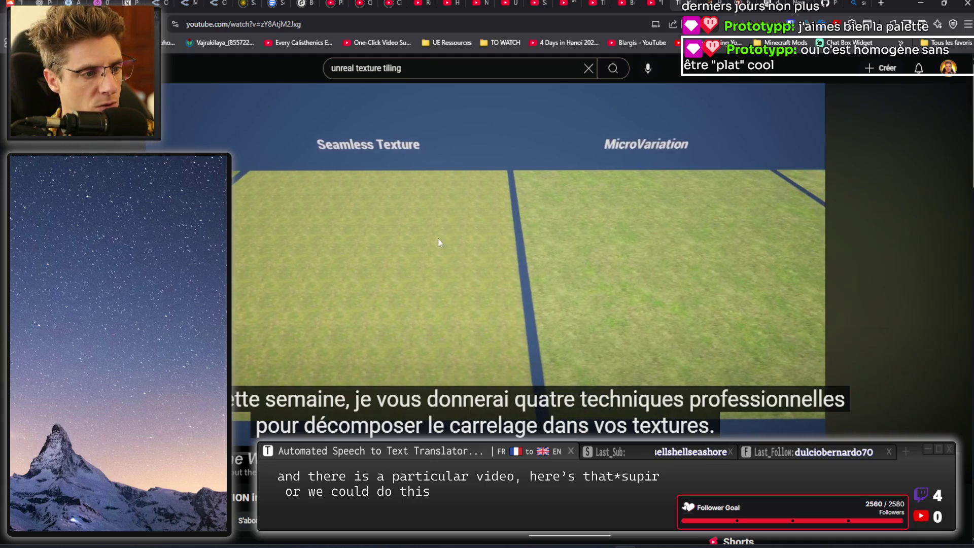
pyautogui.click(401, 268)
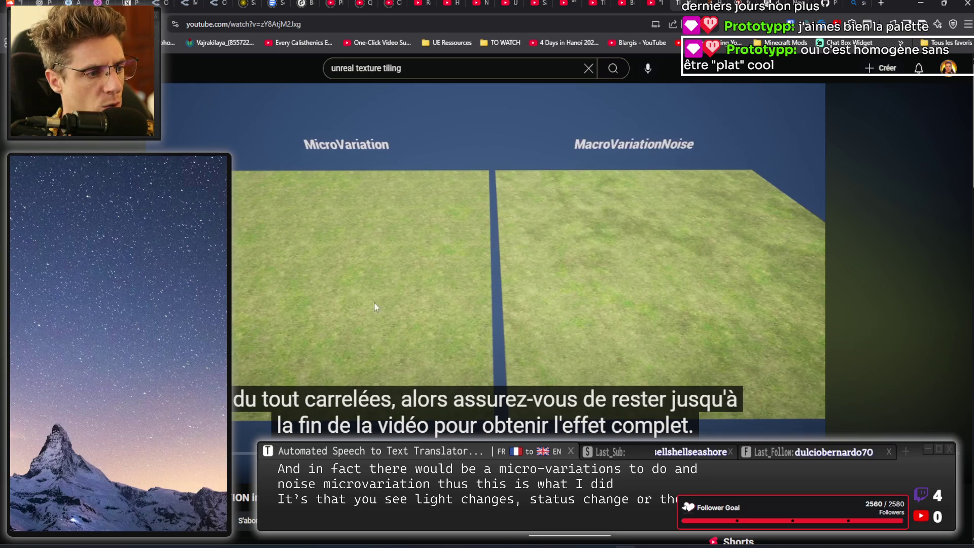
pyautogui.click(414, 274)
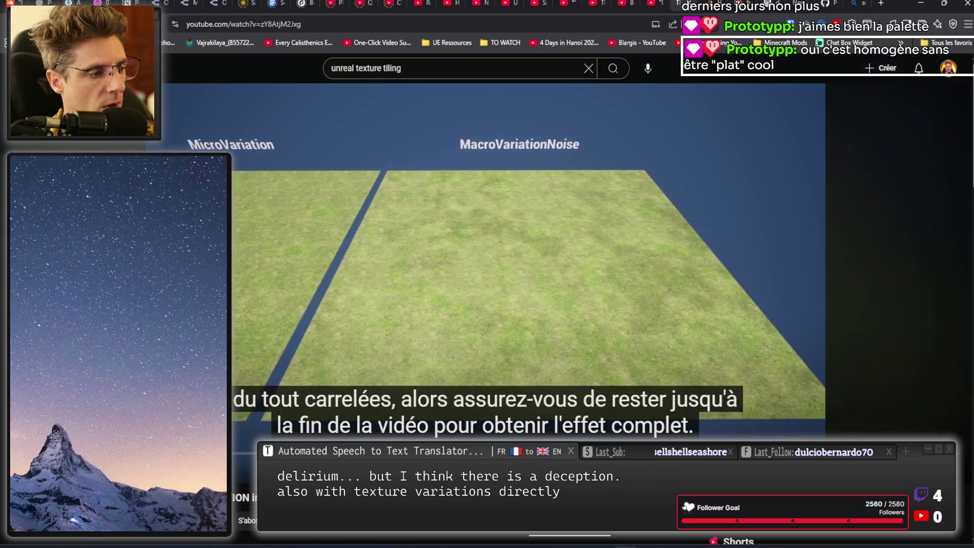
pyautogui.click(540, 245)
pyautogui.scroll(-4, 521, 282)
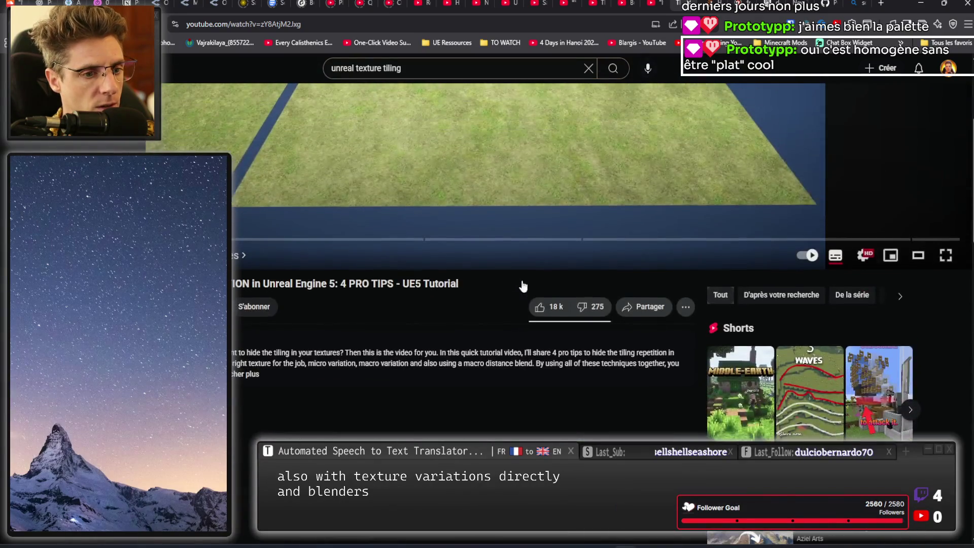
pyautogui.scroll(4, 523, 286)
pyautogui.hotkey('alt', 'Left')
pyautogui.scroll(-5, 588, 373)
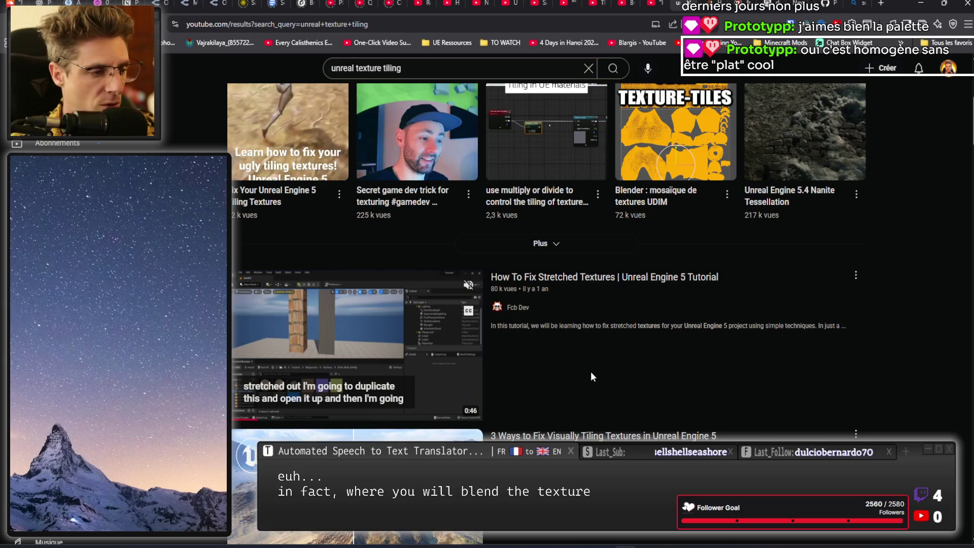
pyautogui.scroll(-4, 590, 355)
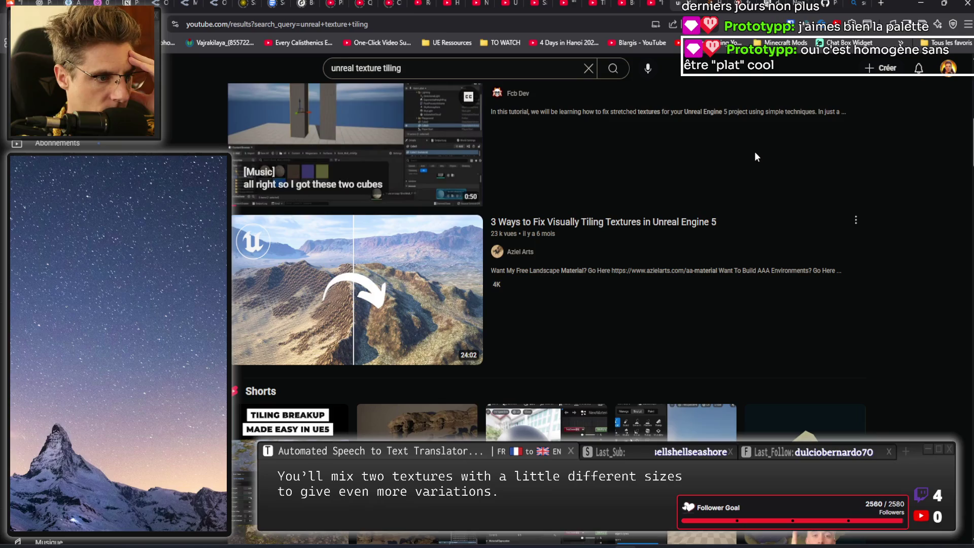
pyautogui.scroll(-10, 722, 211)
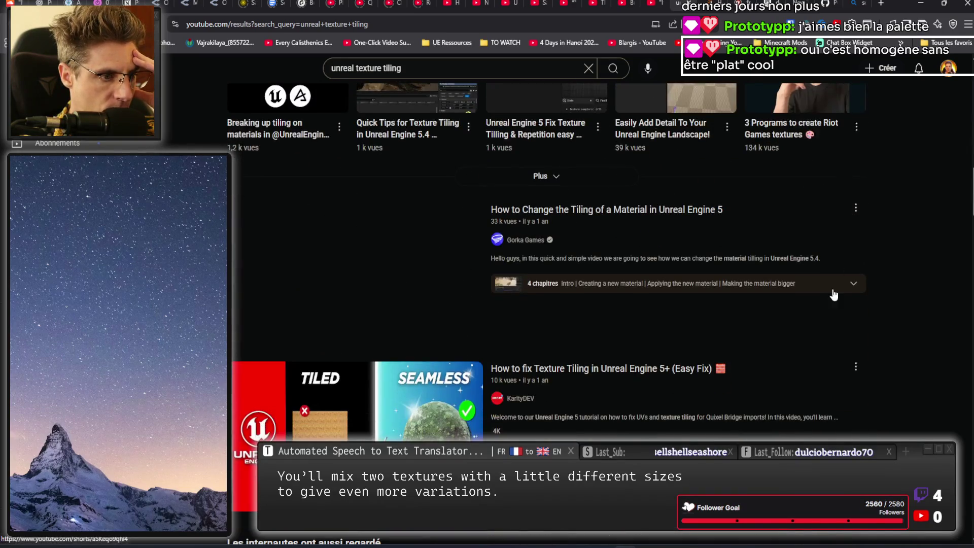
pyautogui.scroll(-1, 845, 283)
pyautogui.scroll(-1, 863, 267)
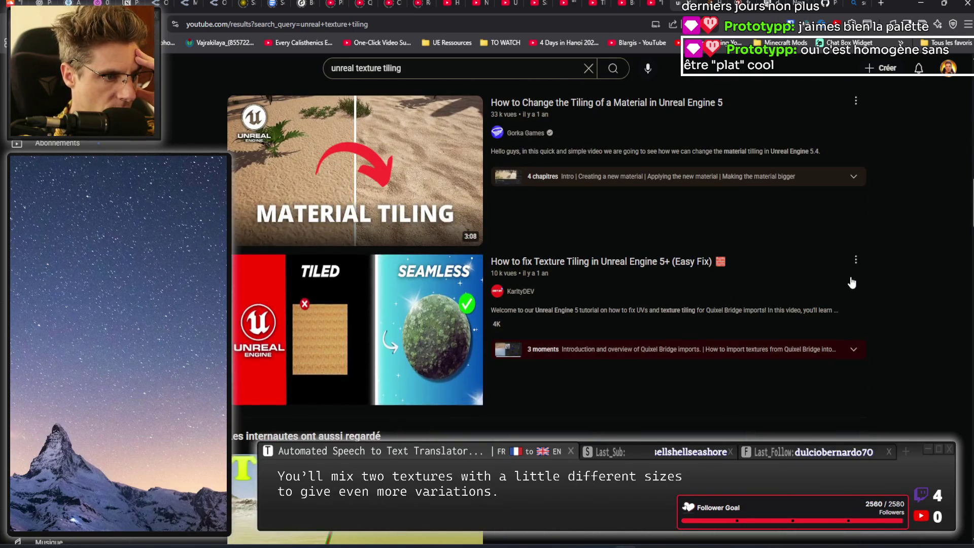
pyautogui.scroll(1, 832, 304)
pyautogui.moveTo(806, 346)
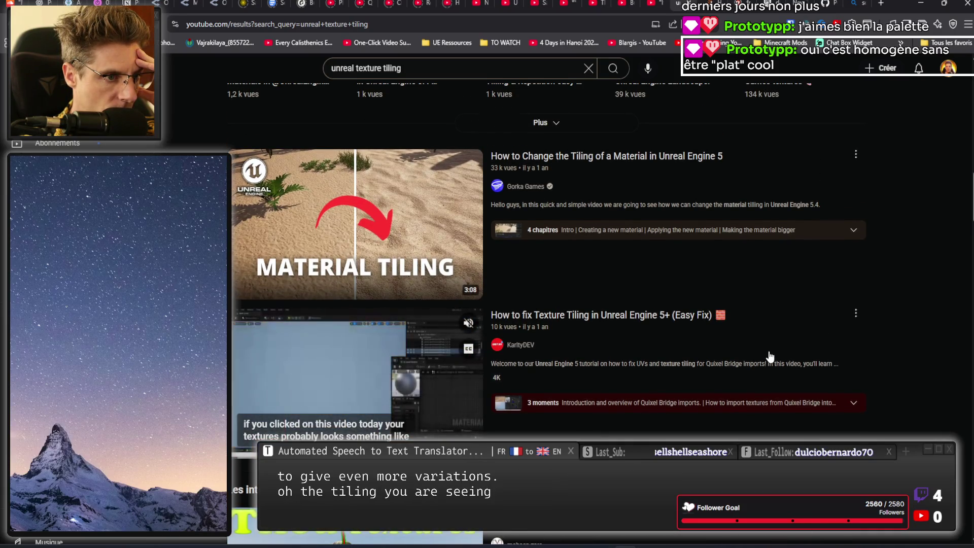
pyautogui.scroll(-5, 766, 344)
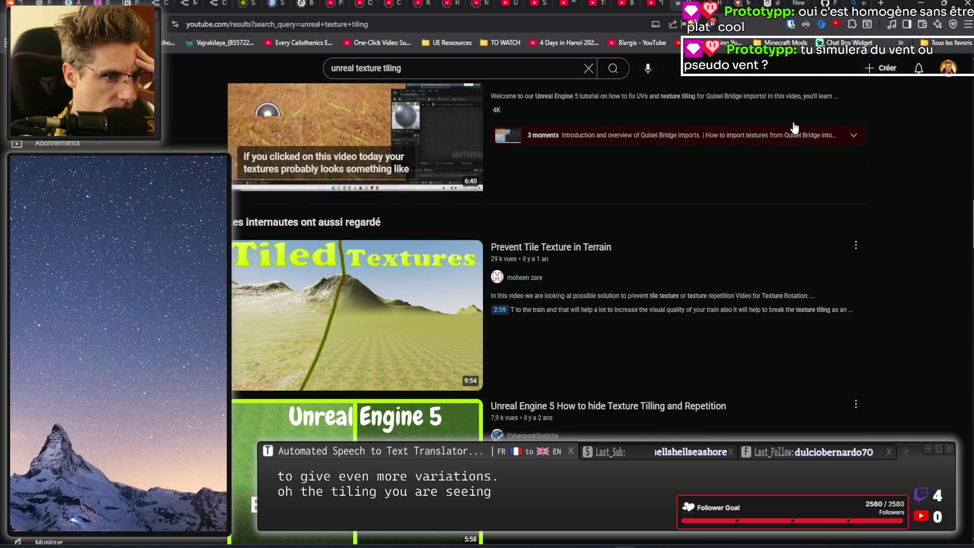
pyautogui.scroll(-2, 779, 221)
pyautogui.scroll(-1, 787, 165)
pyautogui.click(424, 299)
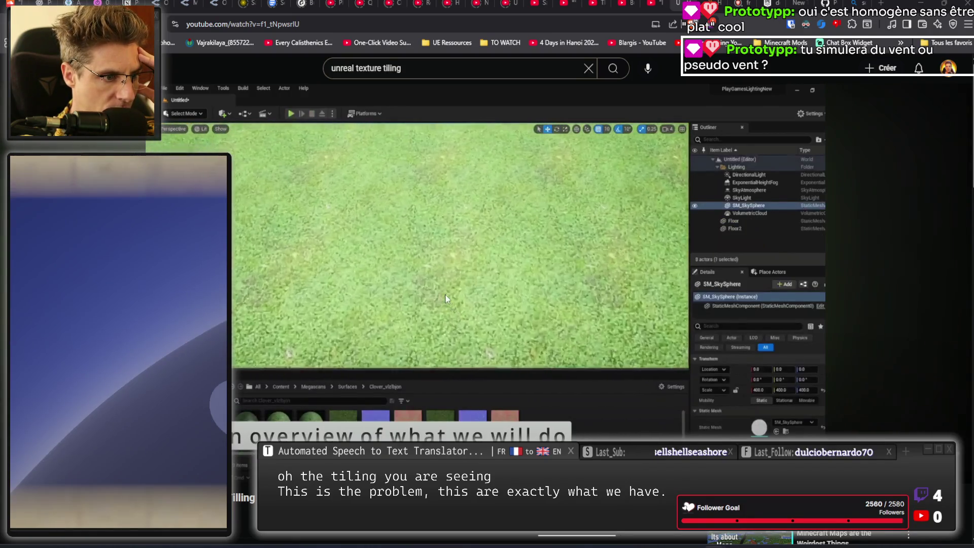
# - Pause the texture-tiling video on its clover close-up, then return to Rider
pyautogui.click(448, 284)
pyautogui.click(448, 283)
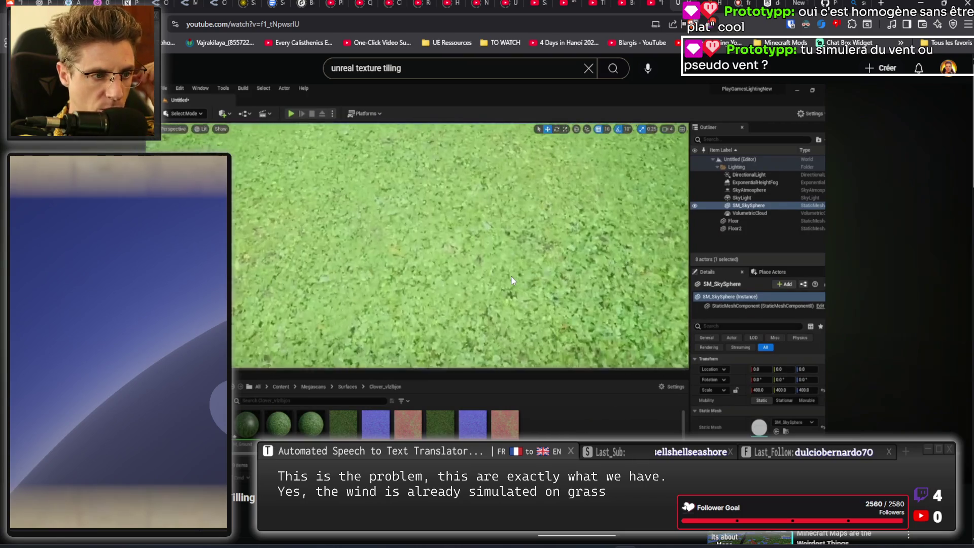
pyautogui.click(510, 275)
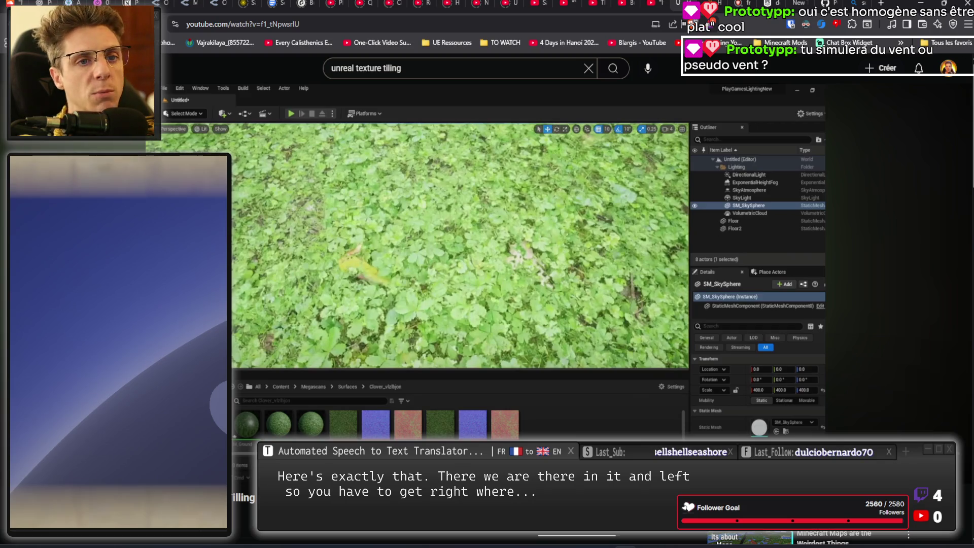
pyautogui.hotkey('alt', 'Tab')
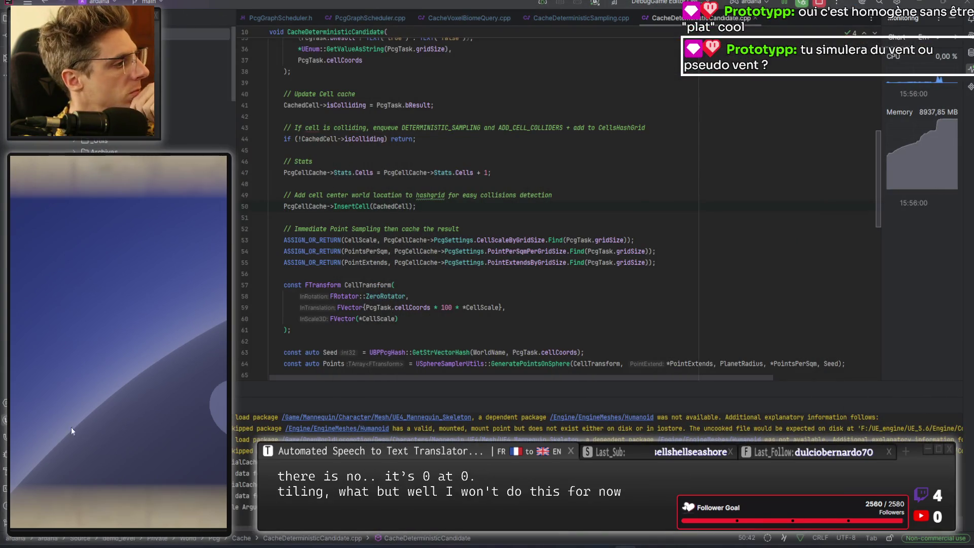
# - Jump to the point-sampling lookups at line 53 of CacheDeterministicCandidate.cpp
pyautogui.click(624, 240)
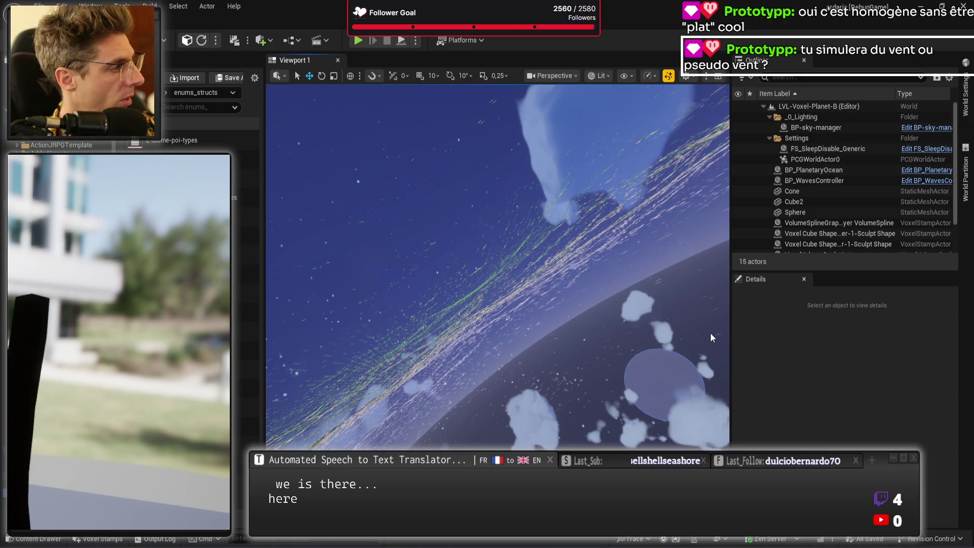
# - Orbit across the grassy planet surface, then start Play In Editor with Alt+P
pyautogui.moveTo(647, 346); pyautogui.dragTo(695, 343)
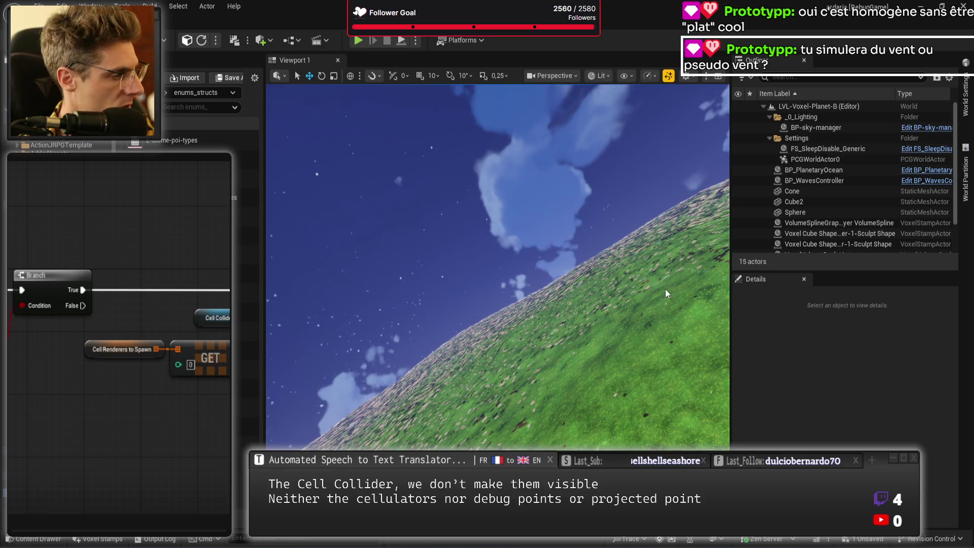
pyautogui.hotkey('alt', 'p')
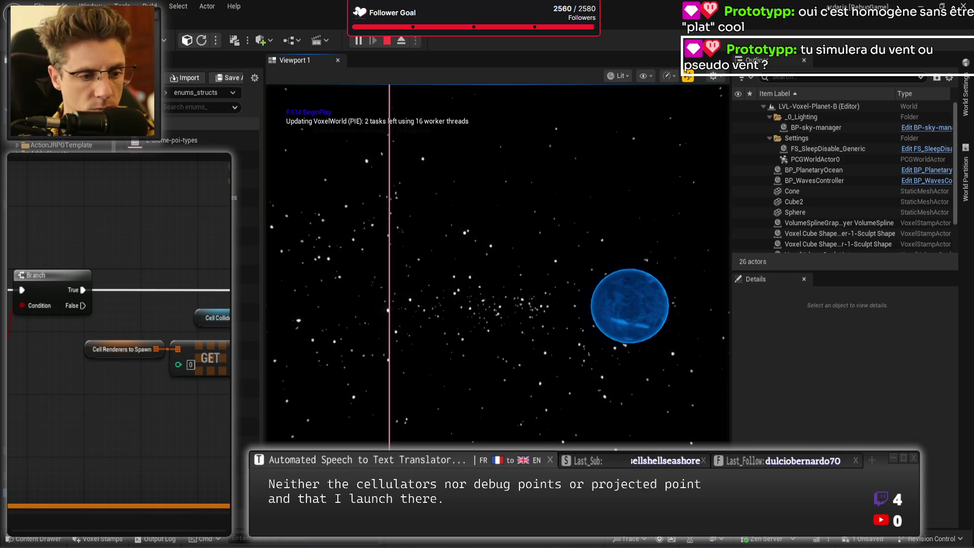
# - Make the running game full-screen and walk the character toward the pyramid
pyautogui.press('F11')
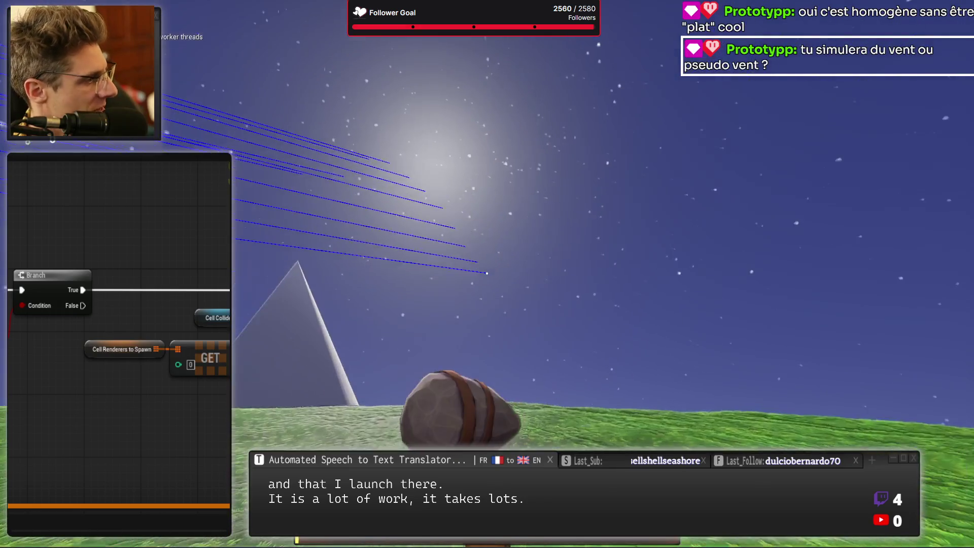
pyautogui.press('w')
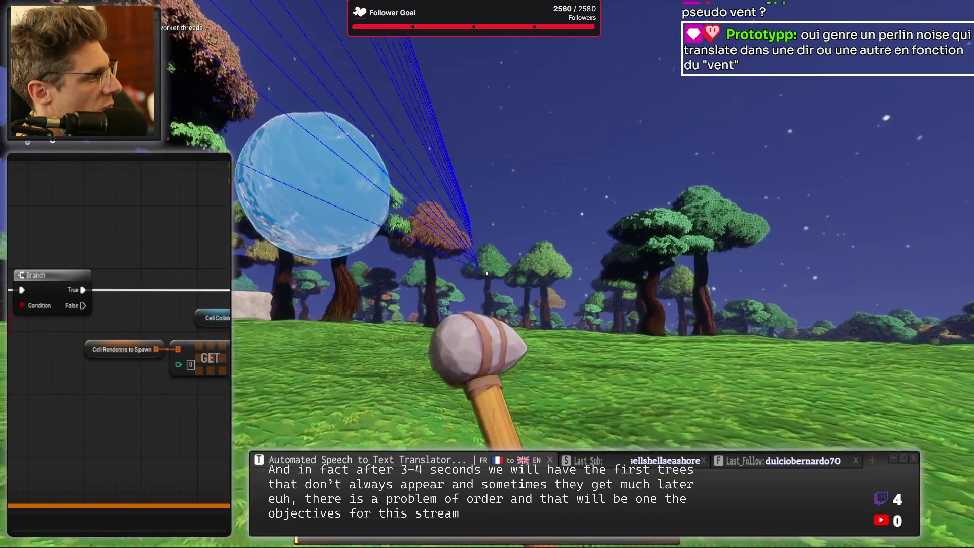
# - Walk the character through the autumn forest with rocks and glowing purple flowers
pyautogui.press('w')
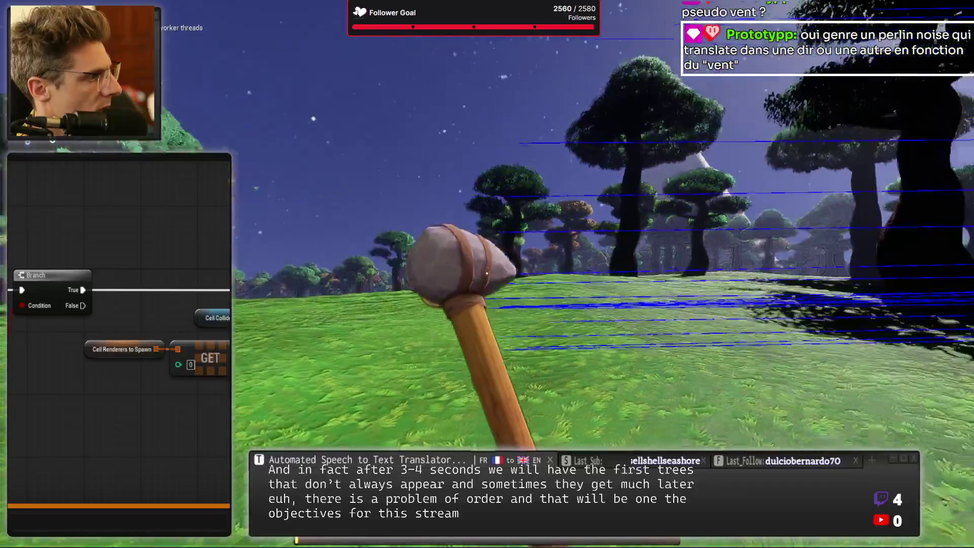
pyautogui.press('s')
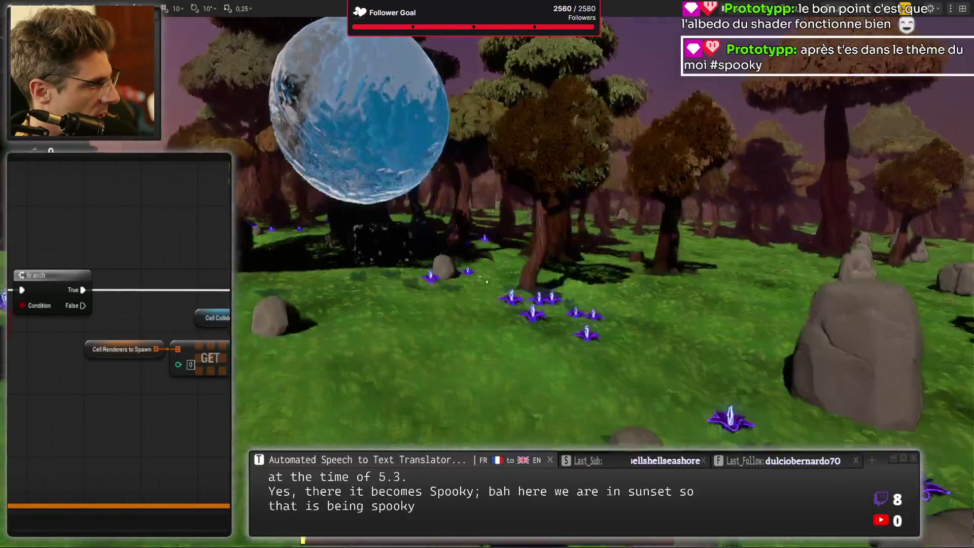
pyautogui.press('w')
pyautogui.press('w')
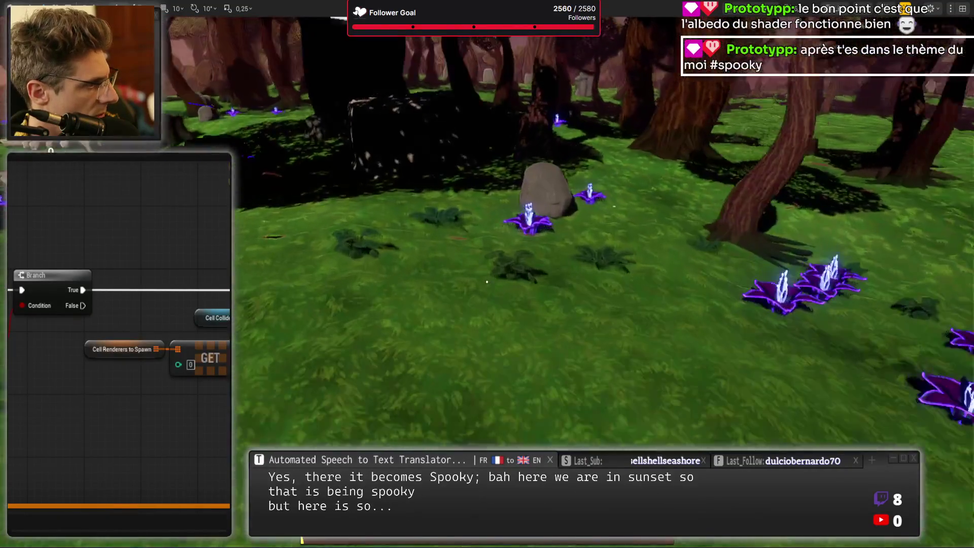
pyautogui.press('w')
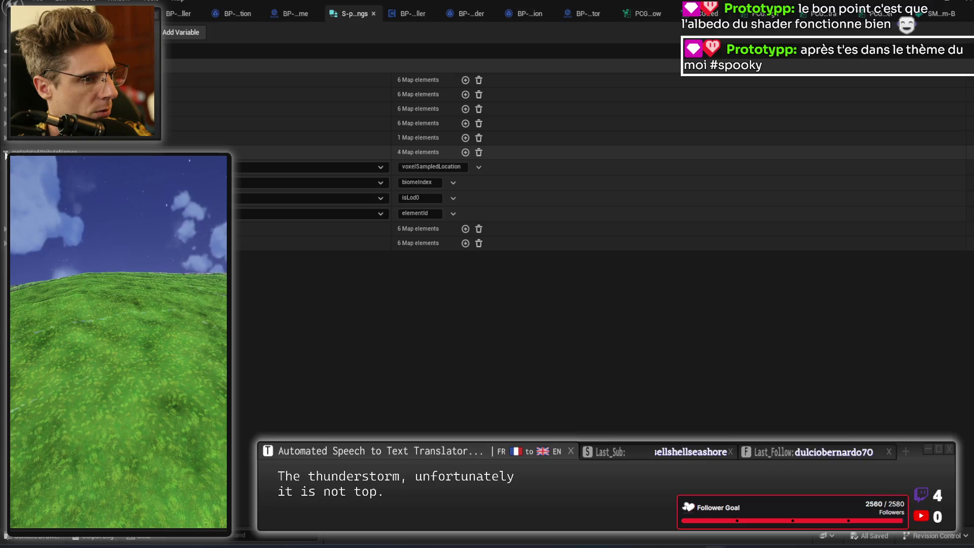
# - Expand the 6-element settings map (4.0 down to 0.000001), then switch to the PCG Graph
pyautogui.click(6, 152)
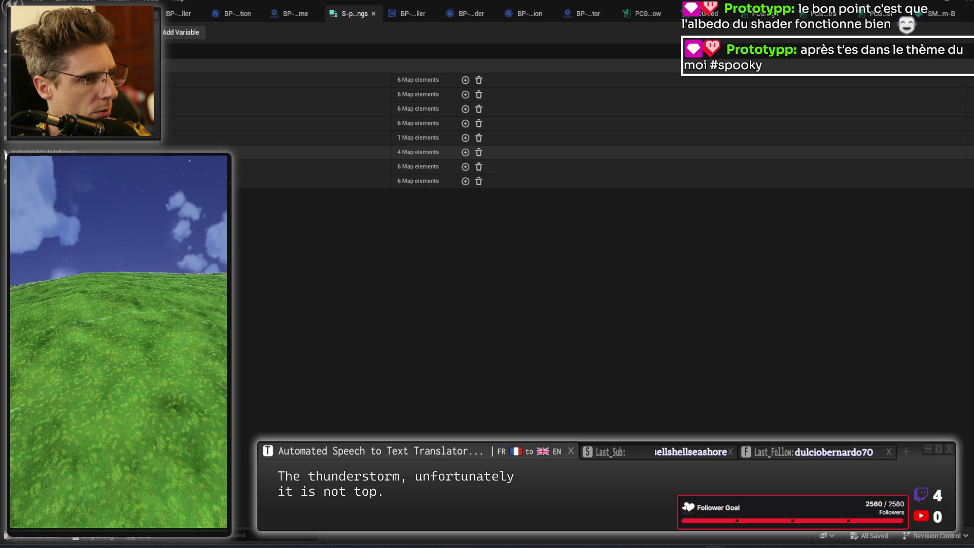
pyautogui.click(6, 152)
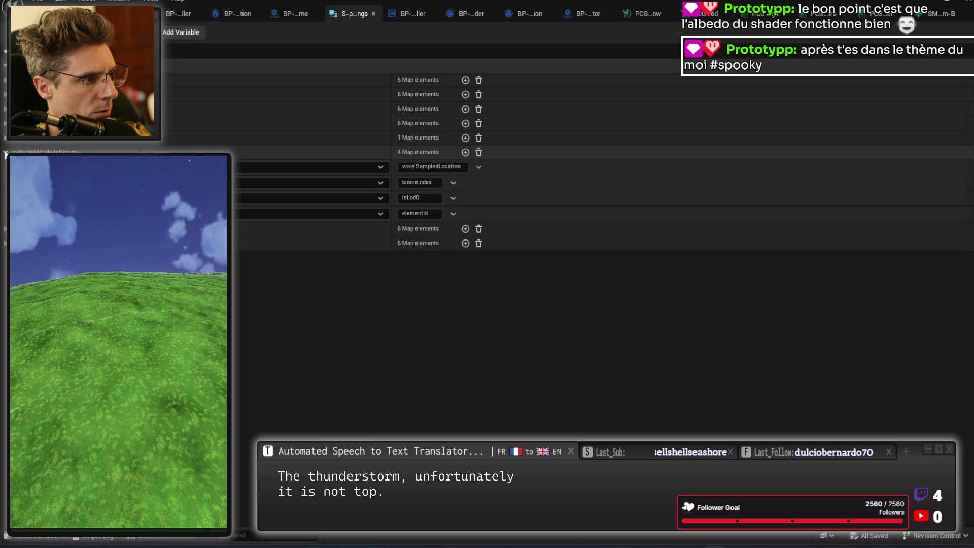
pyautogui.click(5, 152)
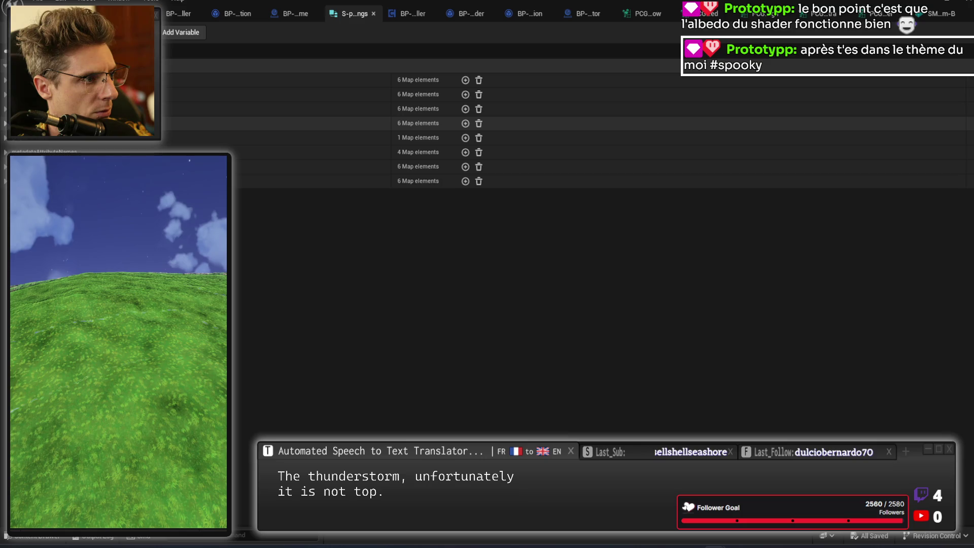
pyautogui.click(5, 108)
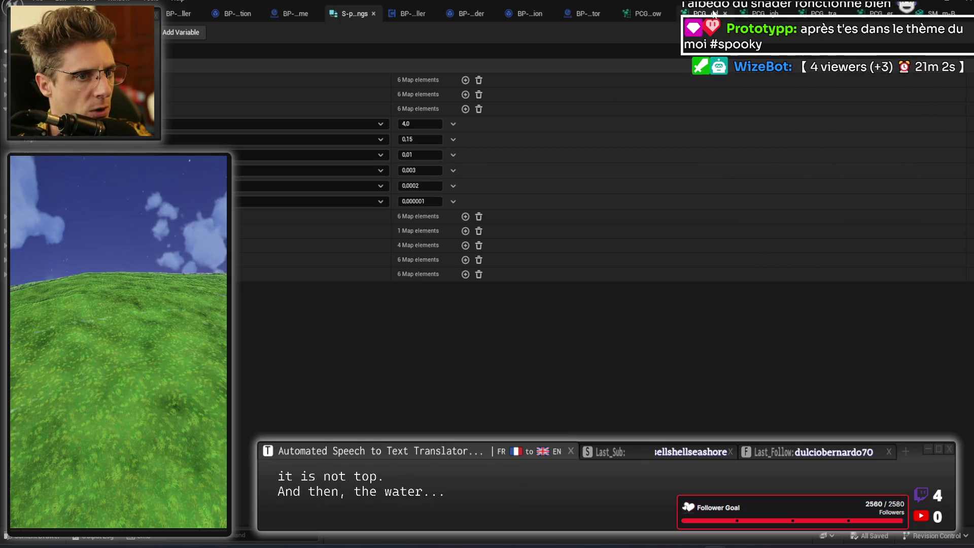
pyautogui.click(648, 14)
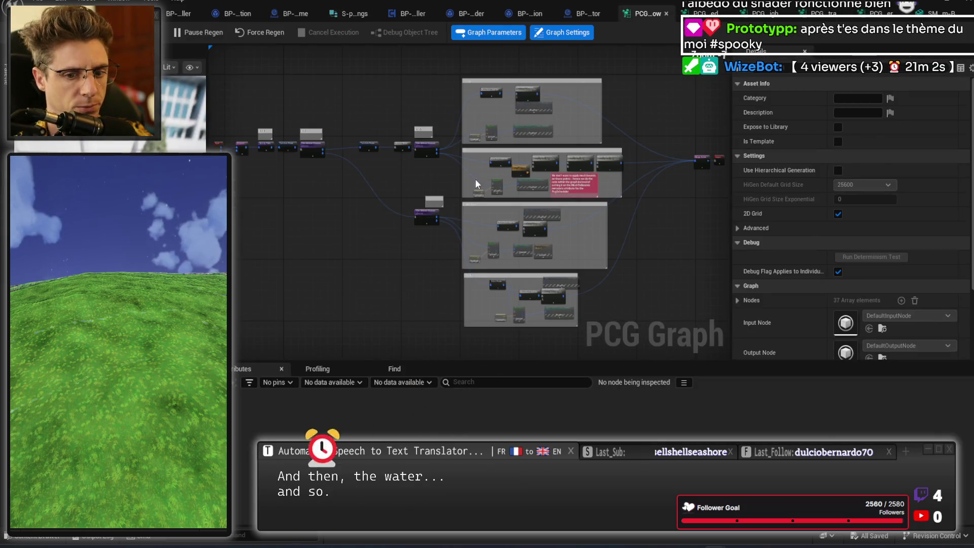
# - Inspect the Point Match And Set node's first entry value in the PCG graph
pyautogui.scroll(5, 523, 100)
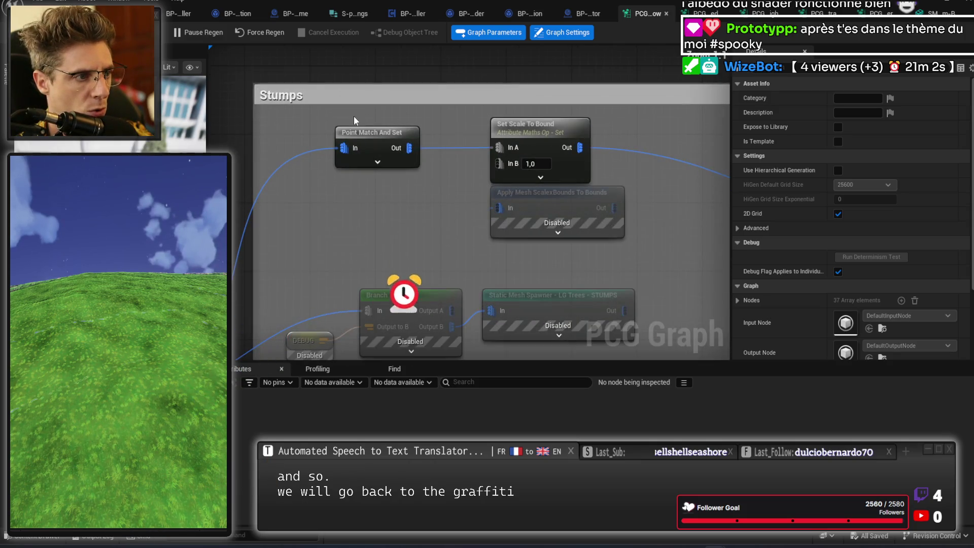
pyautogui.scroll(-5, 363, 217)
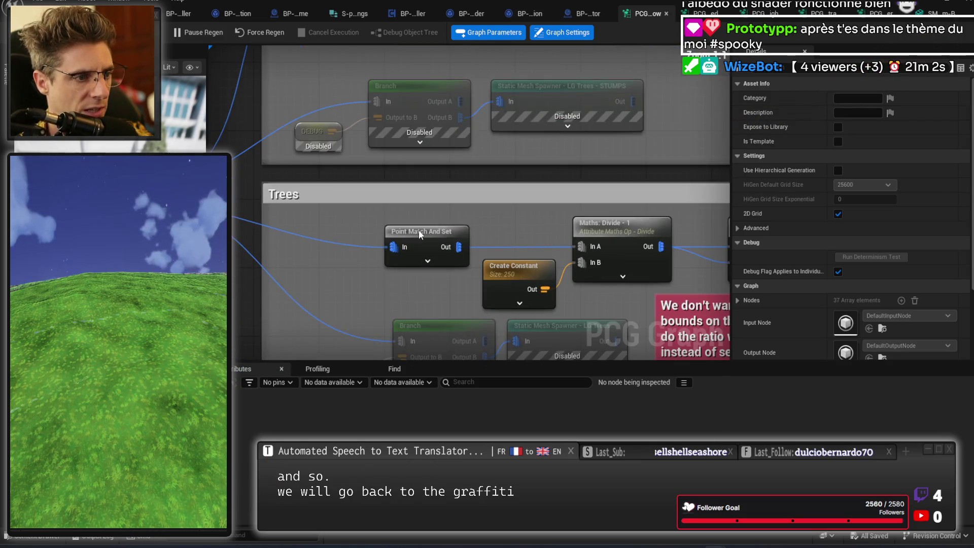
pyautogui.click(418, 230)
pyautogui.click(738, 199)
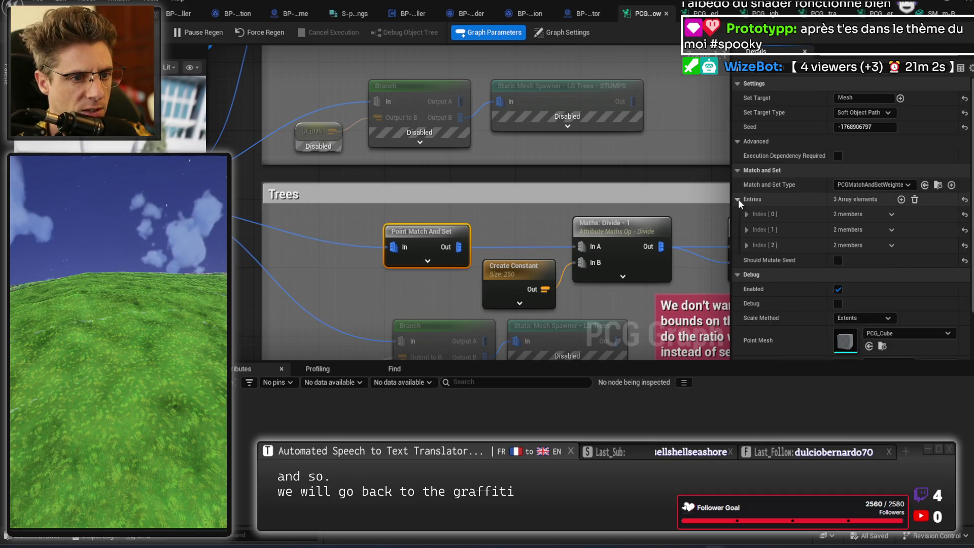
pyautogui.click(743, 214)
pyautogui.click(753, 229)
pyautogui.scroll(-2, 757, 248)
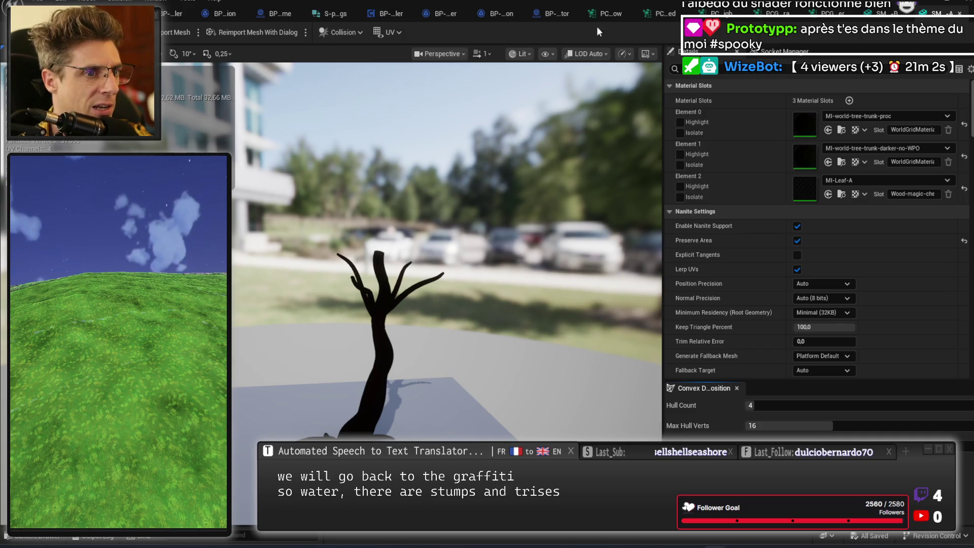
pyautogui.click(604, 12)
# - Expand the Static Mesh Spawner - LG Trees node's first mesh entry descriptor
pyautogui.scroll(-3, 574, 217)
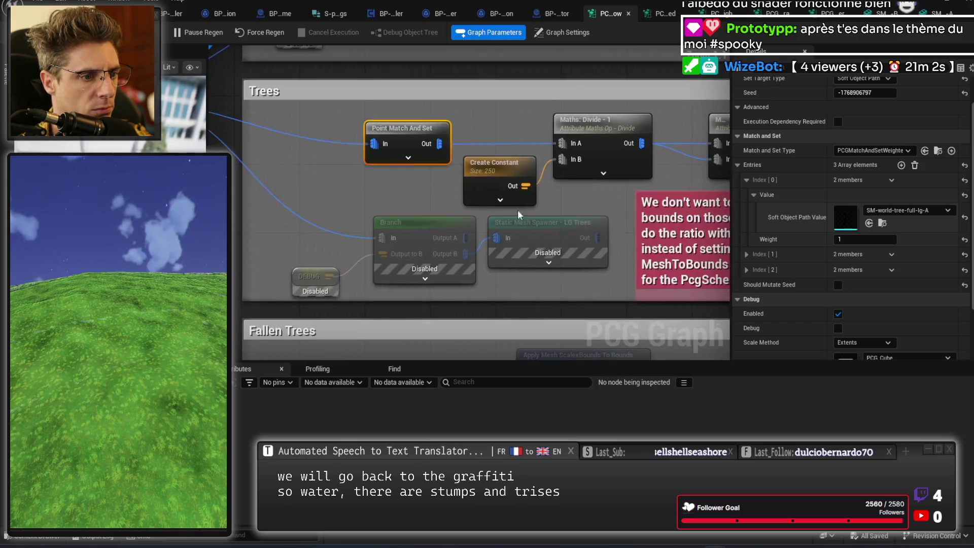
pyautogui.click(534, 230)
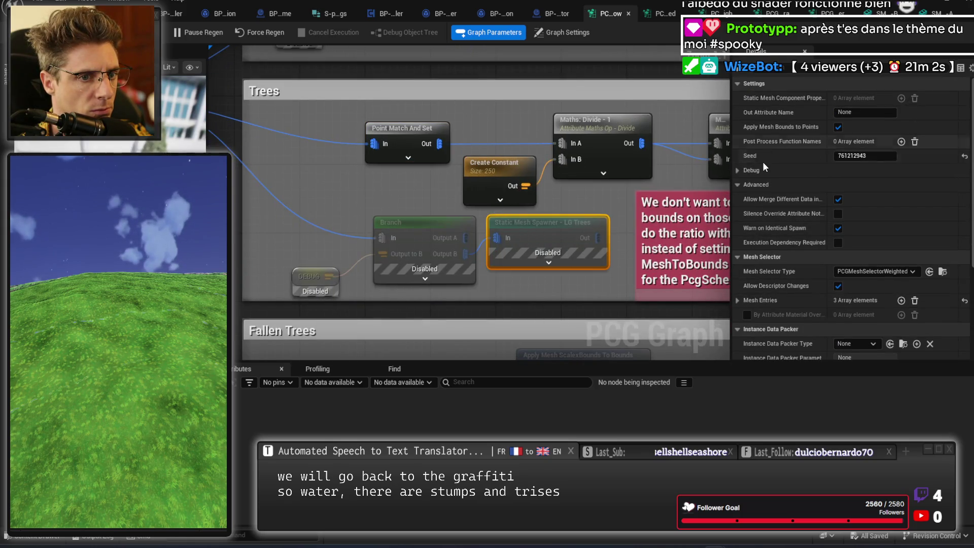
pyautogui.scroll(-2, 751, 228)
pyautogui.click(736, 232)
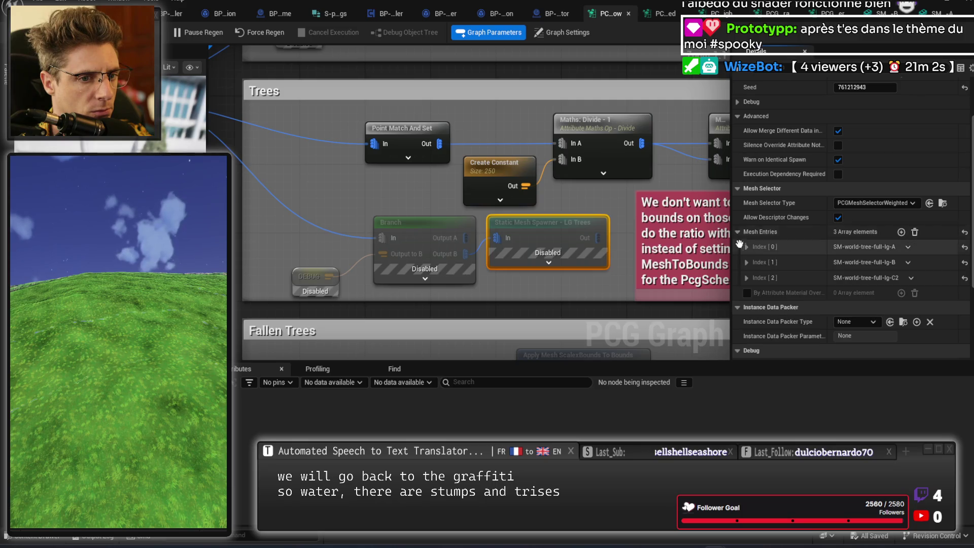
pyautogui.click(747, 247)
pyautogui.click(753, 263)
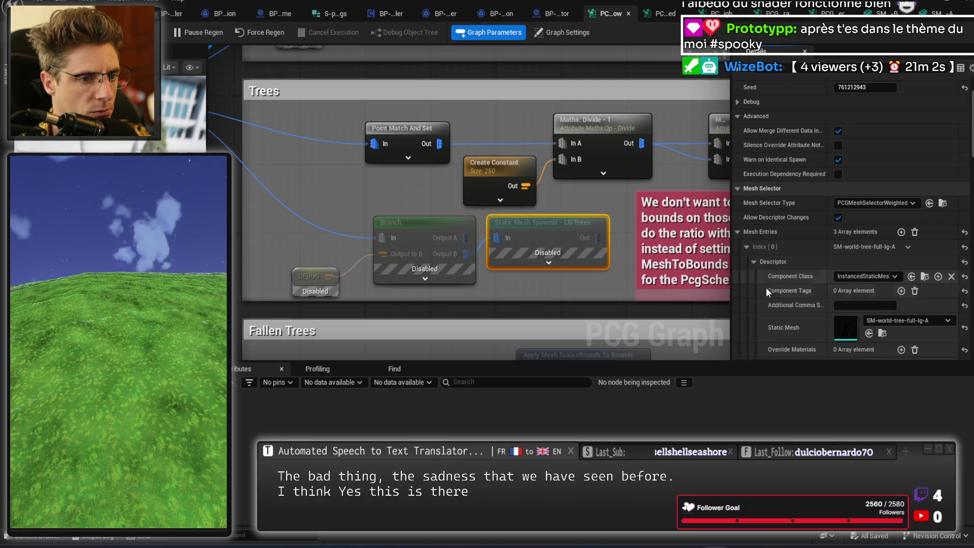
pyautogui.scroll(-5, 771, 294)
pyautogui.scroll(-2, 763, 266)
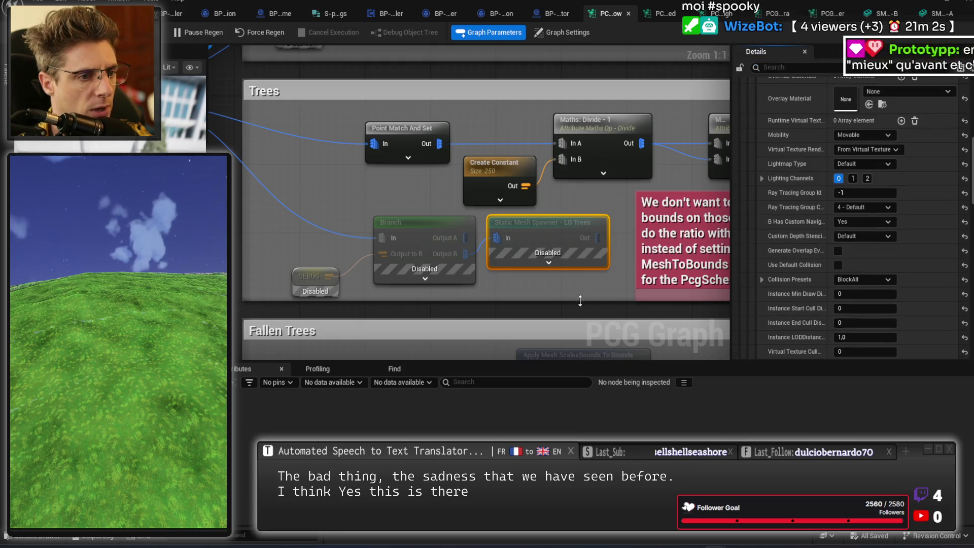
pyautogui.scroll(-3, 539, 177)
pyautogui.scroll(1, 514, 239)
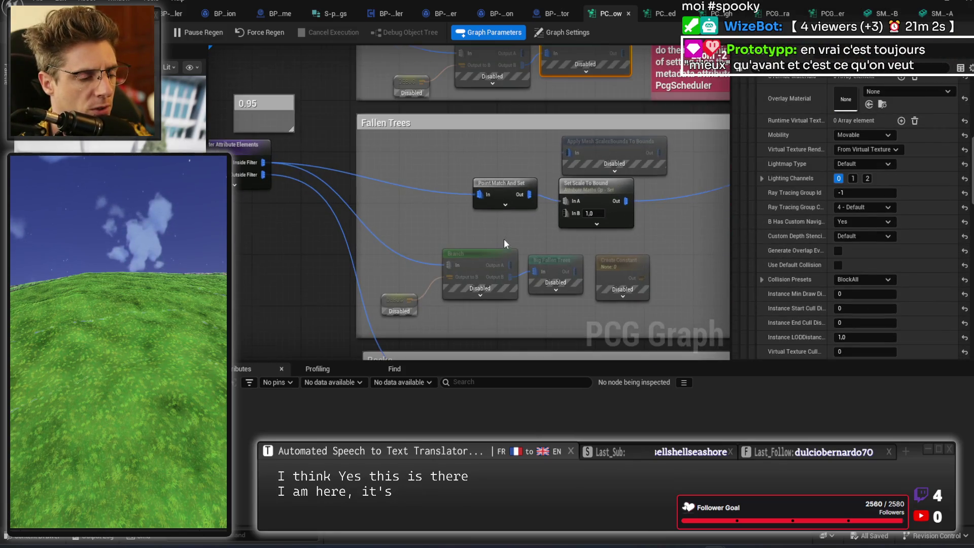
# - Open SM-world-tree-fallen-A from Point Match And Set Entries > Index [0] > Value and orbit it
pyautogui.click(518, 183)
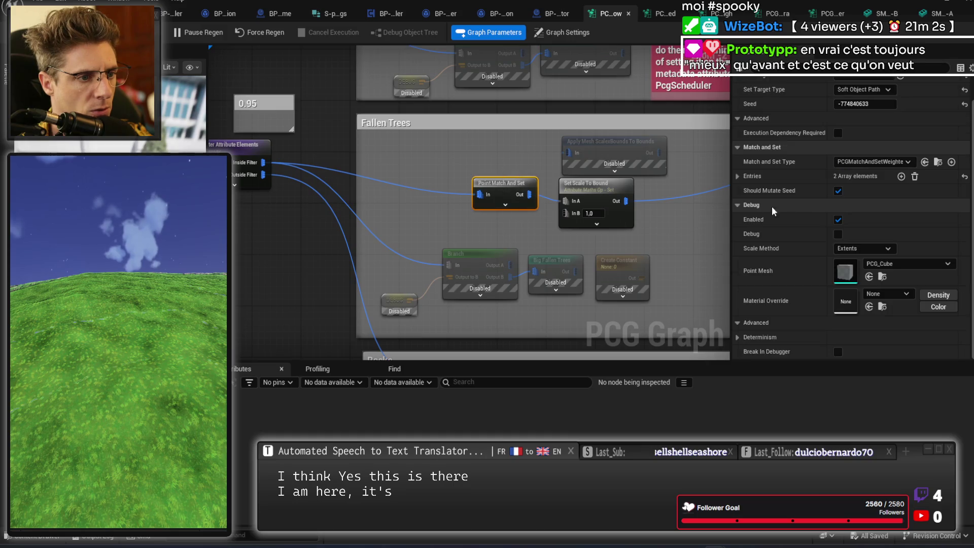
pyautogui.click(738, 176)
pyautogui.click(746, 191)
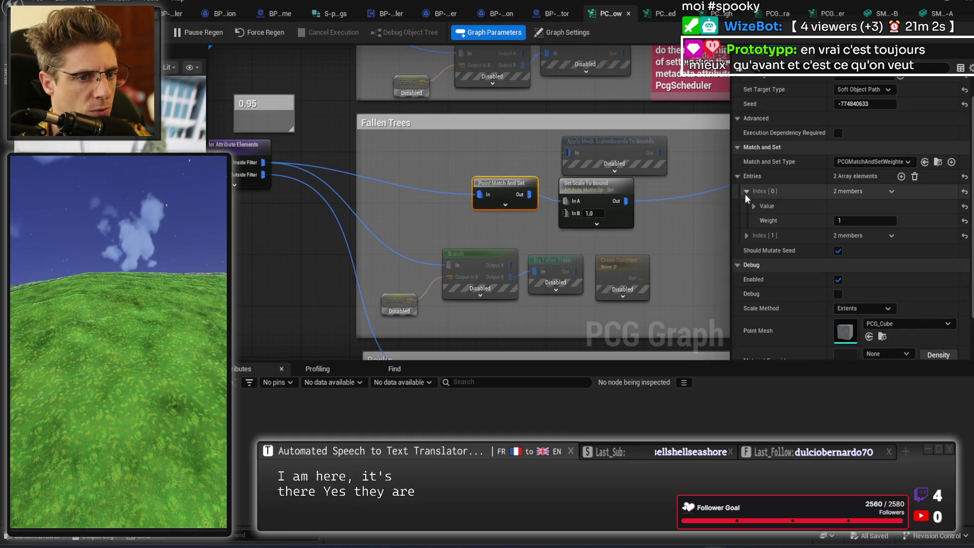
pyautogui.click(753, 206)
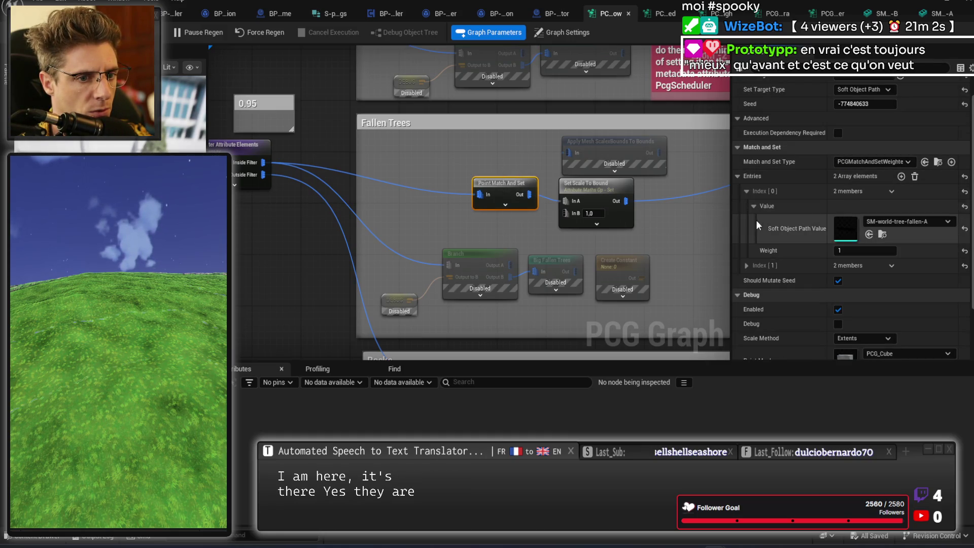
pyautogui.doubleClick(851, 229)
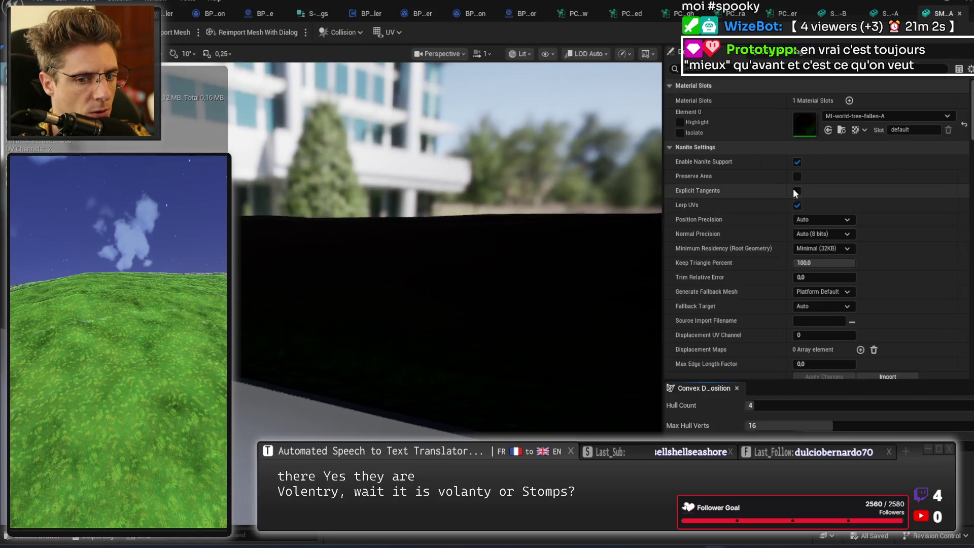
pyautogui.moveTo(543, 245)
pyautogui.mouseDown()
pyautogui.moveTo(513, 230)
pyautogui.moveTo(357, 278)
pyautogui.moveTo(357, 267)
pyautogui.mouseUp()
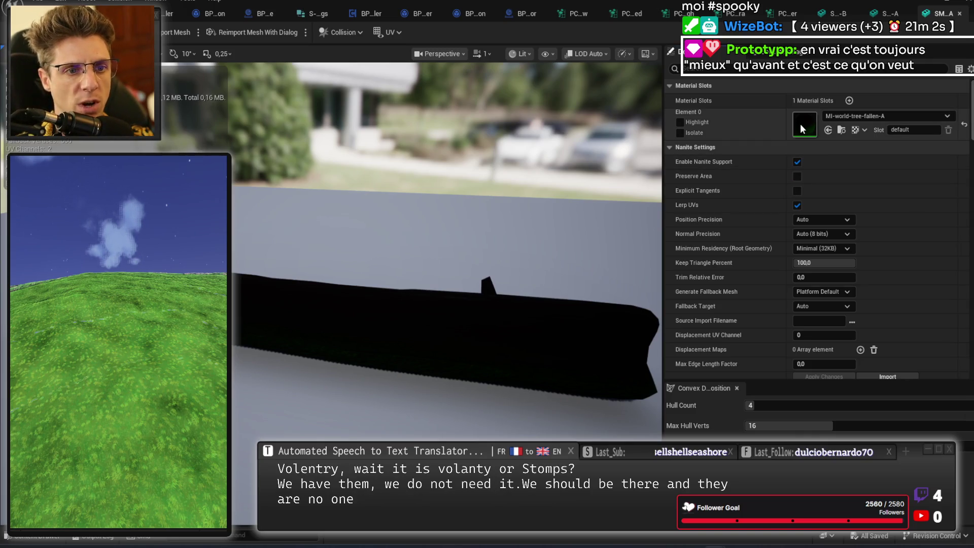
# - Open MI-world-tree-fallen-A and scroll through its parameter groups under parent M-MASTER-Stumps
pyautogui.doubleClick(804, 124)
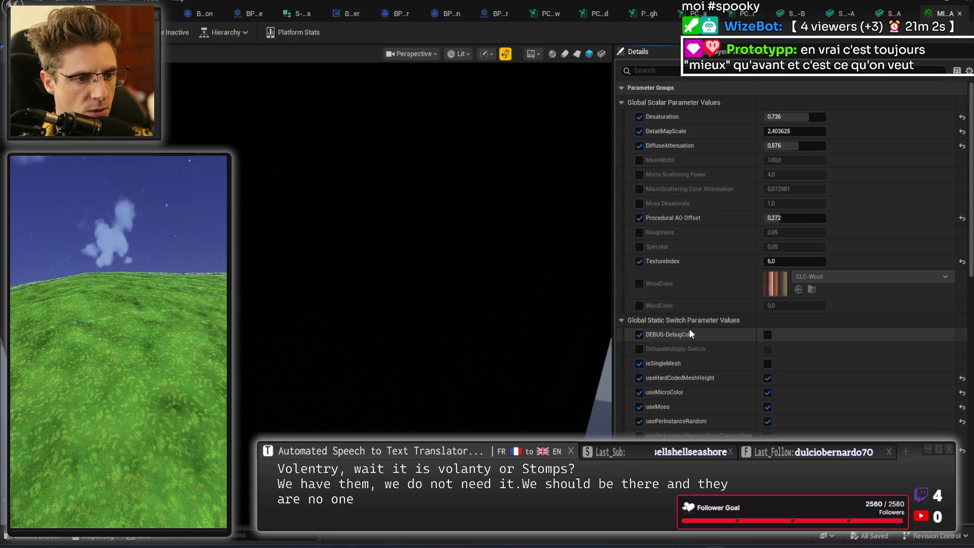
pyautogui.scroll(-5, 705, 361)
pyautogui.scroll(-3, 707, 375)
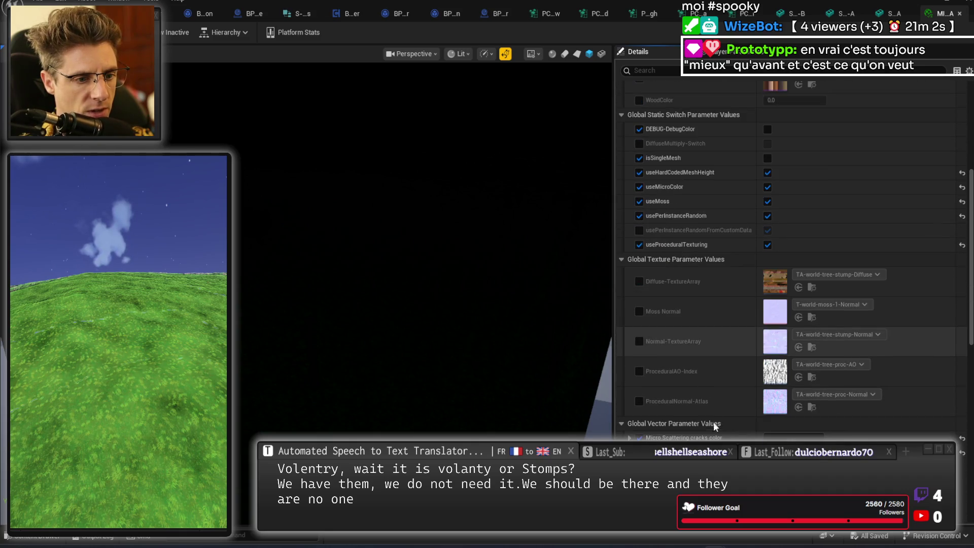
pyautogui.scroll(8, 718, 411)
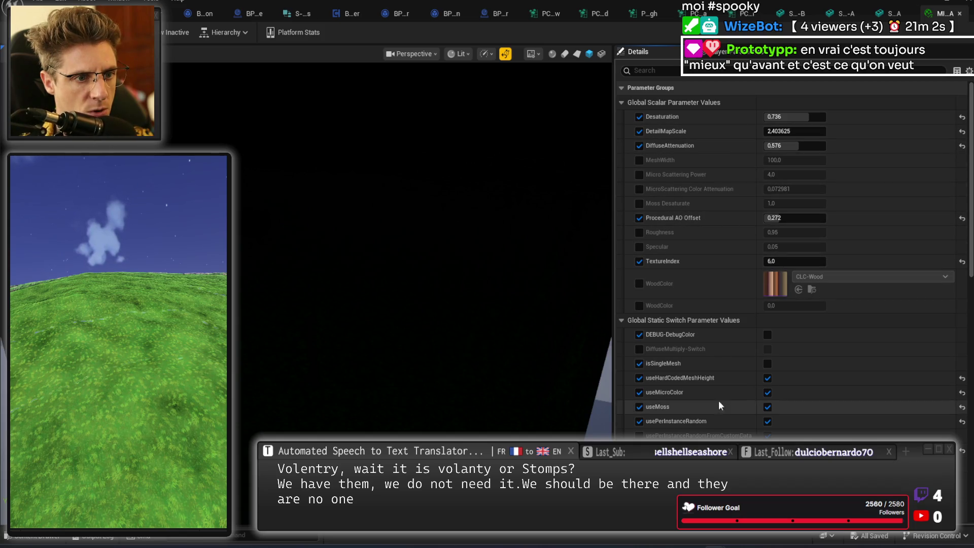
pyautogui.scroll(-15, 699, 229)
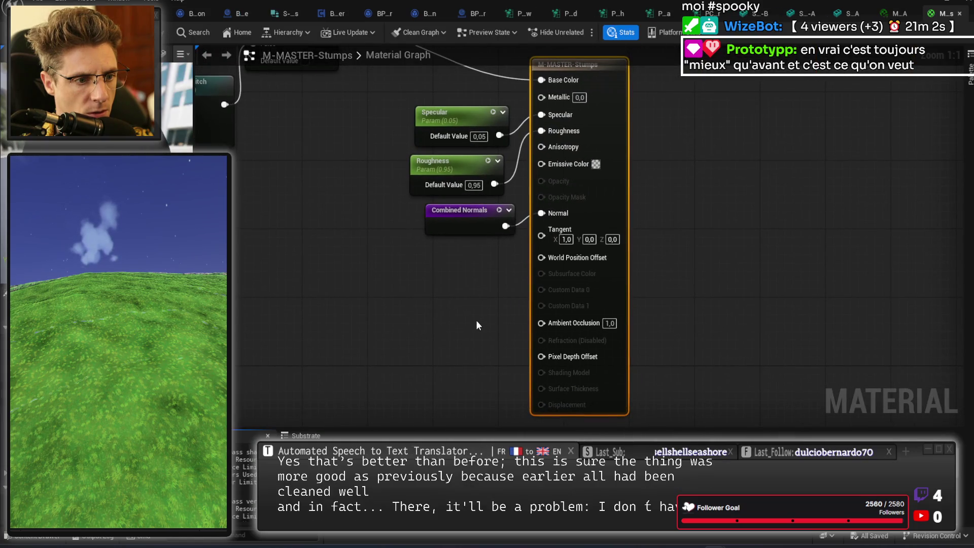
# - Add a 1.0 constant to M-MASTER-Stumps and convert it into a parameter named Ao
pyautogui.click(473, 325)
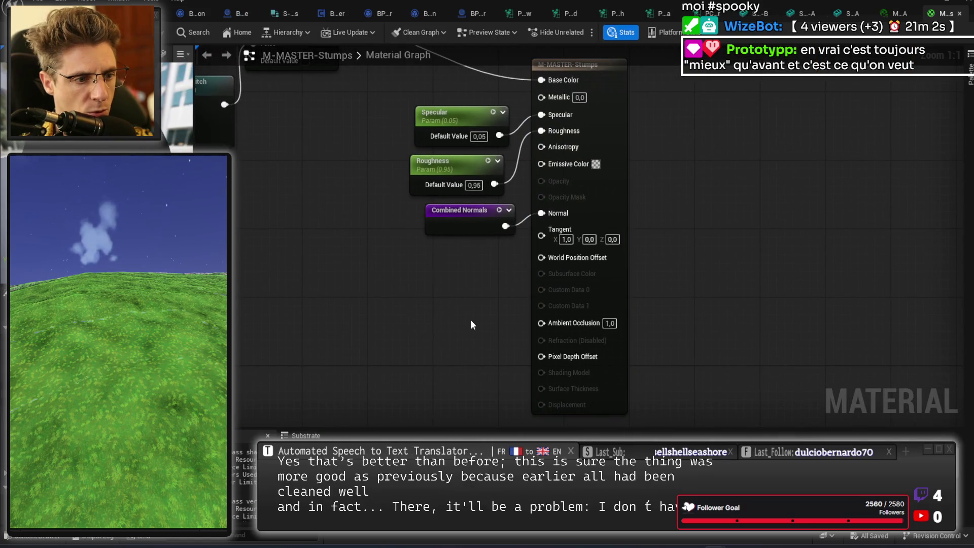
pyautogui.click(438, 309)
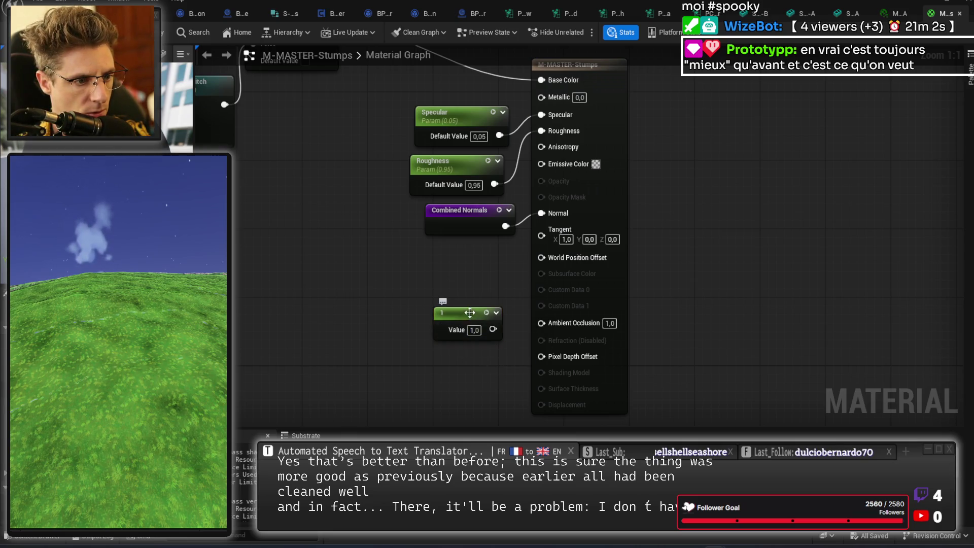
pyautogui.rightClick(469, 313)
pyautogui.click(522, 78)
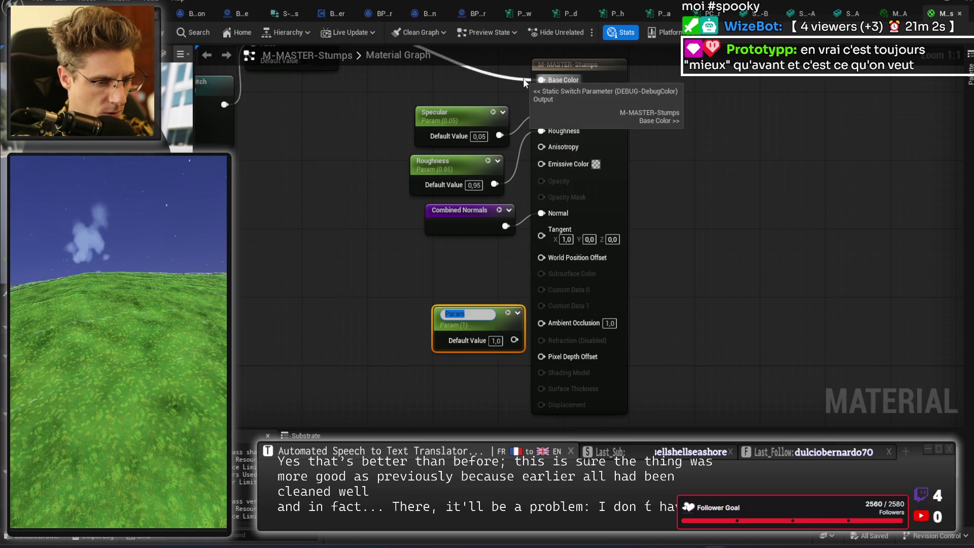
pyautogui.press('Return')
# - Wire Ao into Ambient Occlusion, apply the material, then begin editing the 0,003 setting
pyautogui.moveTo(514, 336); pyautogui.dragTo(540, 323)
pyautogui.moveTo(479, 315); pyautogui.dragTo(463, 297)
pyautogui.click(466, 254)
pyautogui.moveTo(465, 254); pyautogui.dragTo(464, 276)
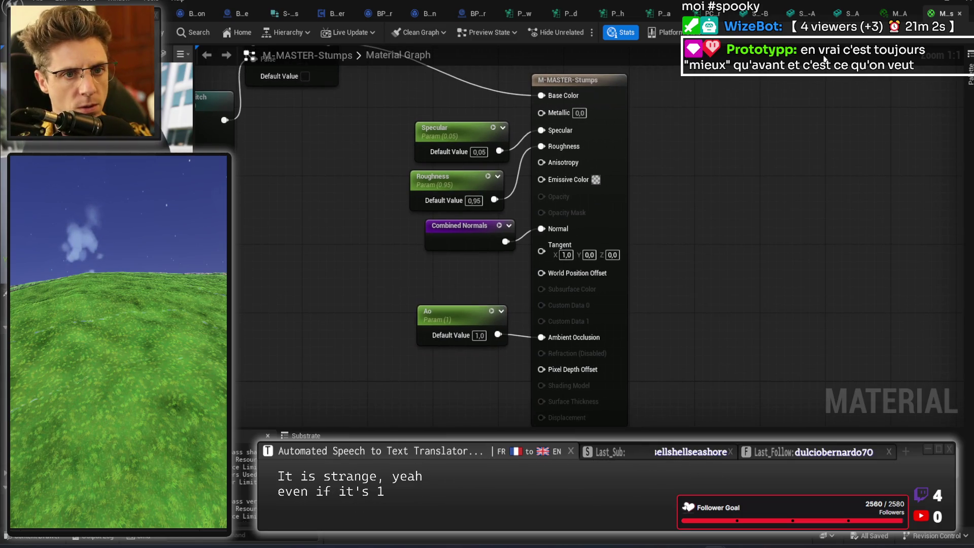
pyautogui.hotkey('ctrl', 's')
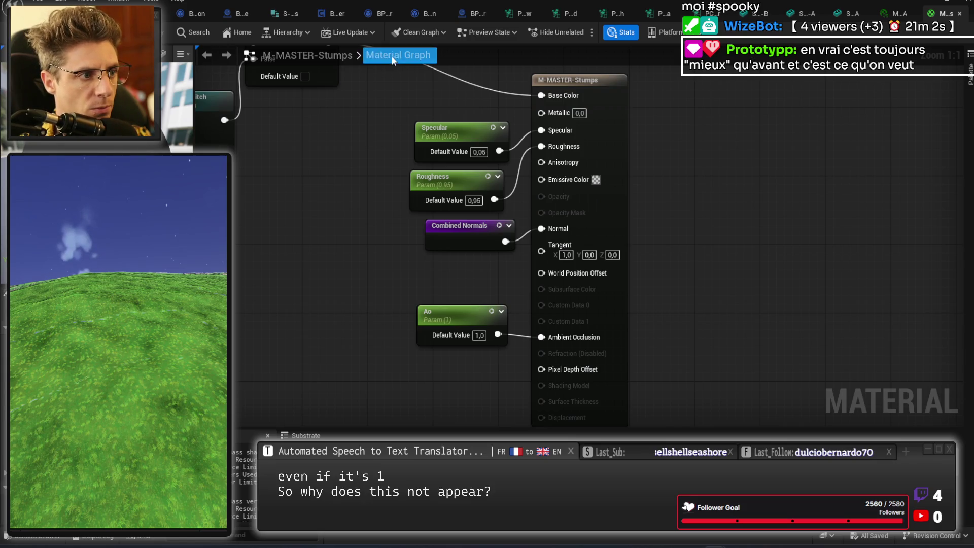
pyautogui.click(283, 13)
pyautogui.click(431, 170)
pyautogui.write('0,01')
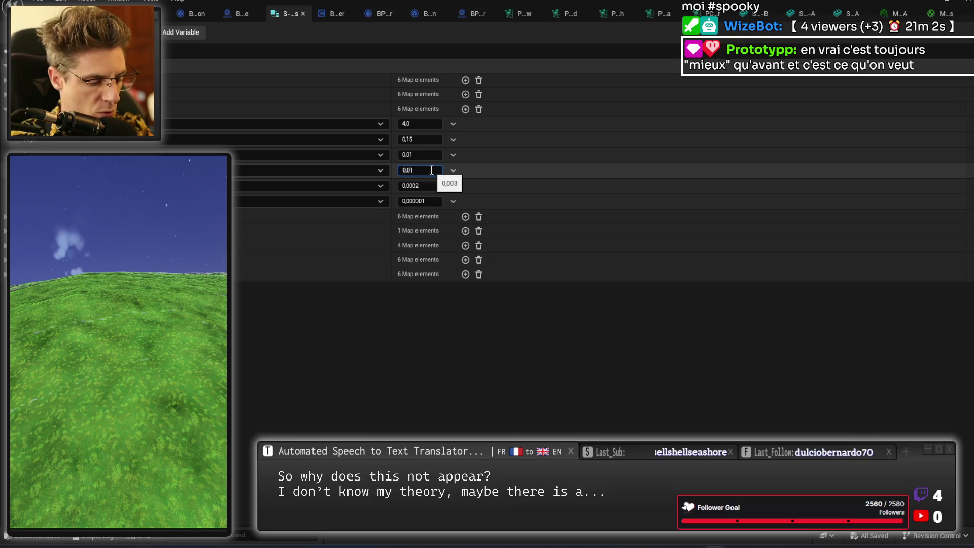
# - Raise the settings values from 0,003 to 0,01 and 0,01 to 0,05, save, and briefly test-play
pyautogui.press('Return')
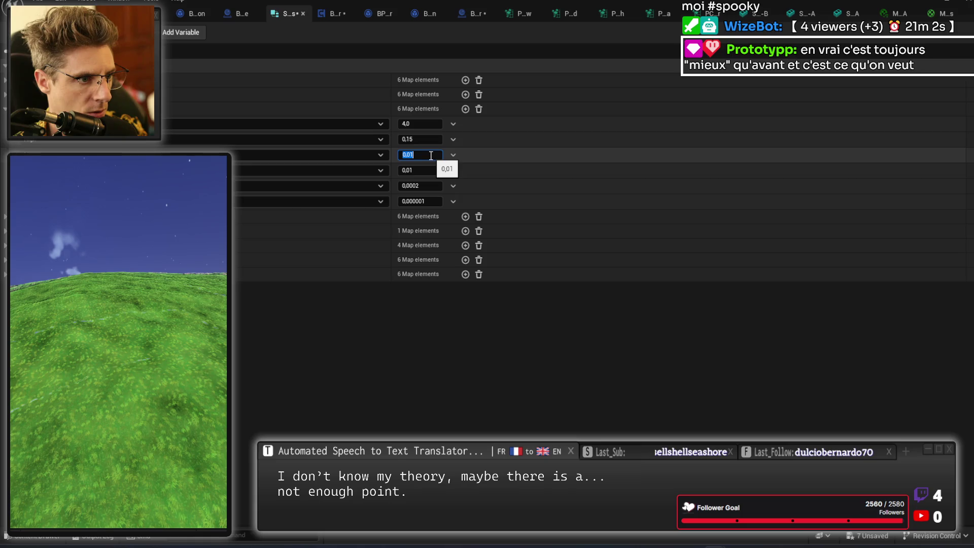
pyautogui.click(428, 138)
pyautogui.write('0,05')
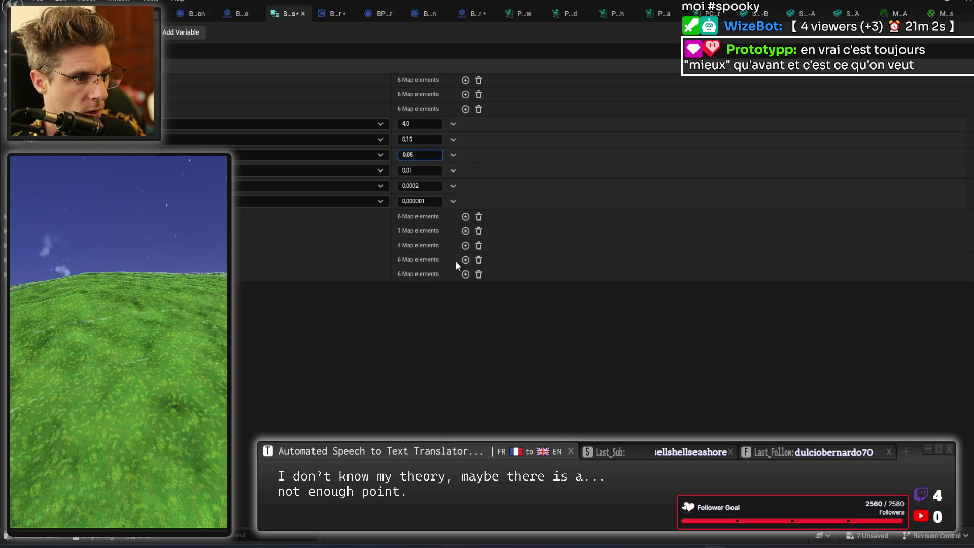
pyautogui.hotkey('ctrl', 's')
pyautogui.click(139, 291)
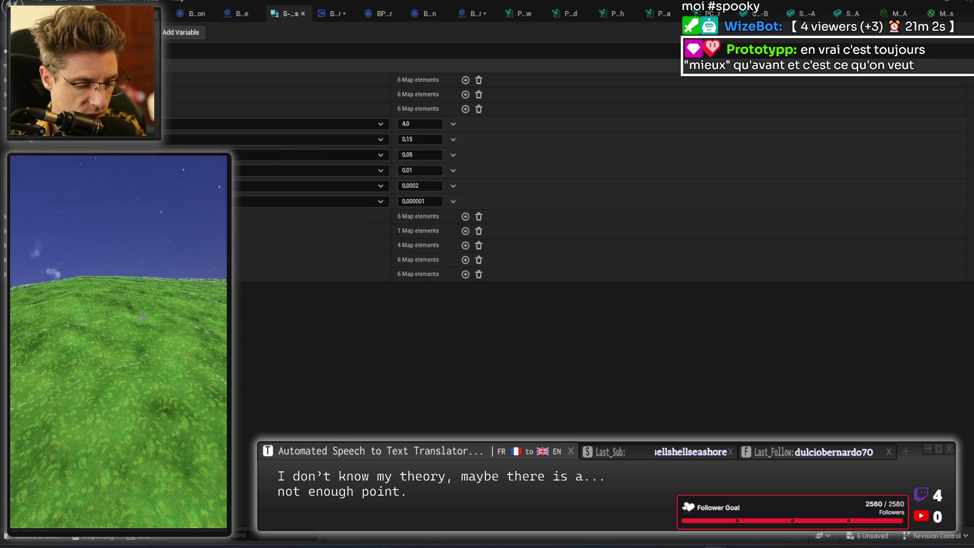
pyautogui.press('Escape')
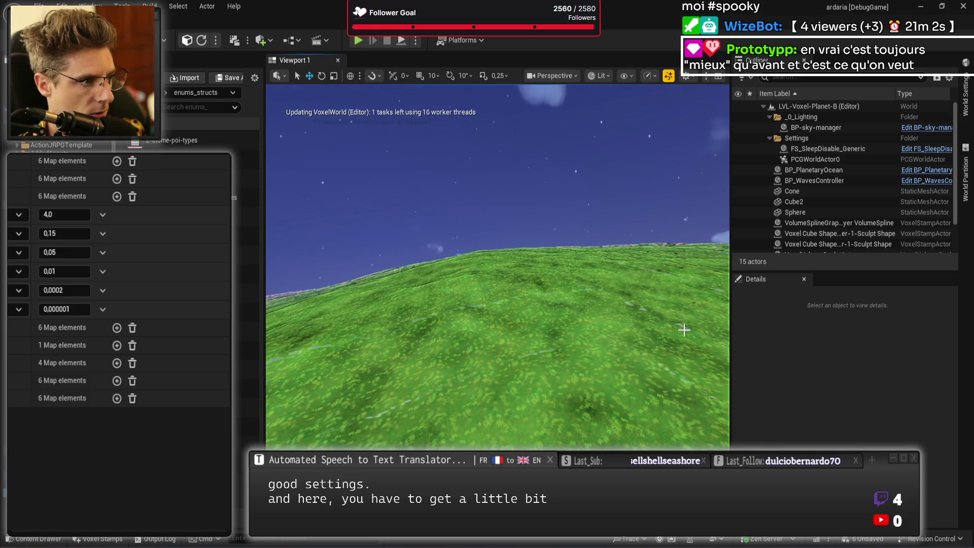
# - Fly the camera over the regenerated grass terrain in full-screen view, then launch Play In Editor
pyautogui.moveTo(646, 311); pyautogui.dragTo(645, 289)
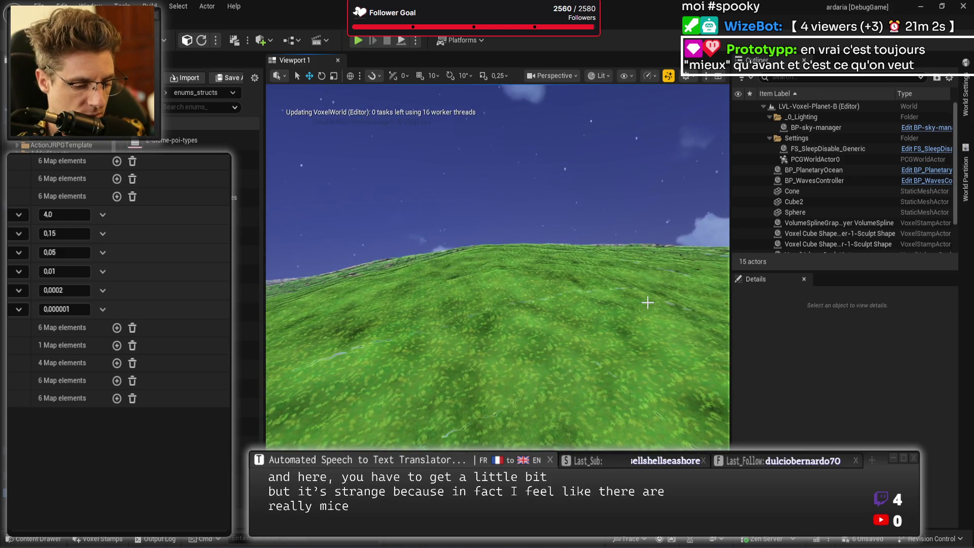
pyautogui.press('F11')
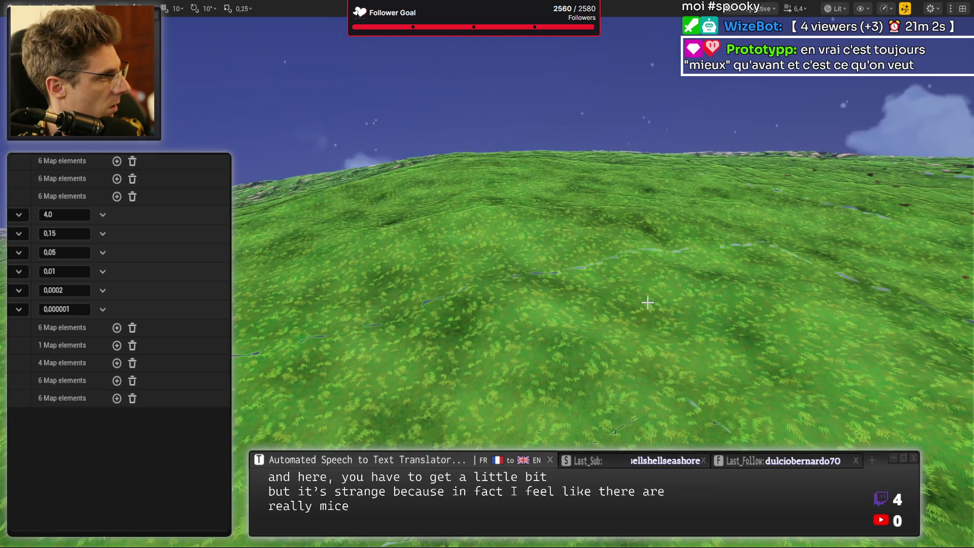
pyautogui.moveTo(648, 302); pyautogui.dragTo(647, 292)
pyautogui.press('F11')
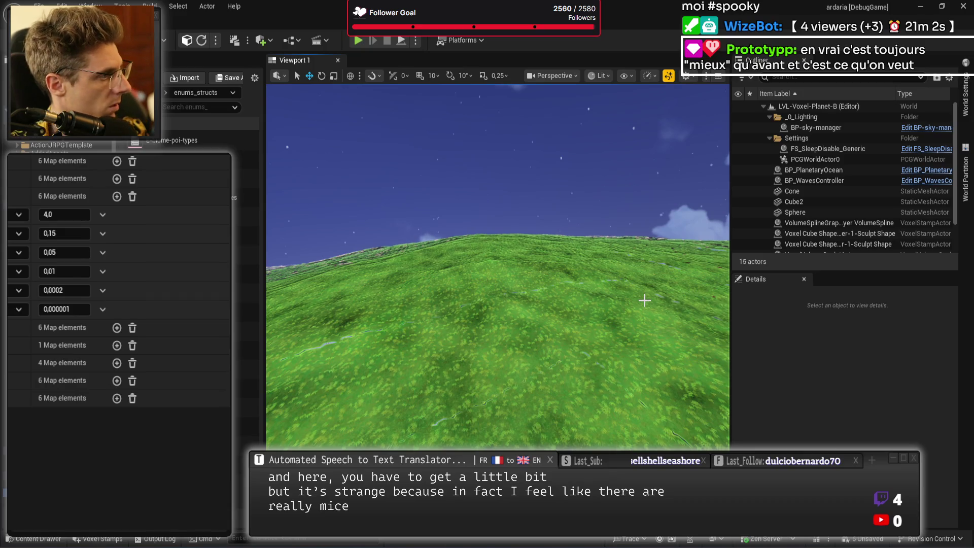
pyautogui.hotkey('alt', 'p')
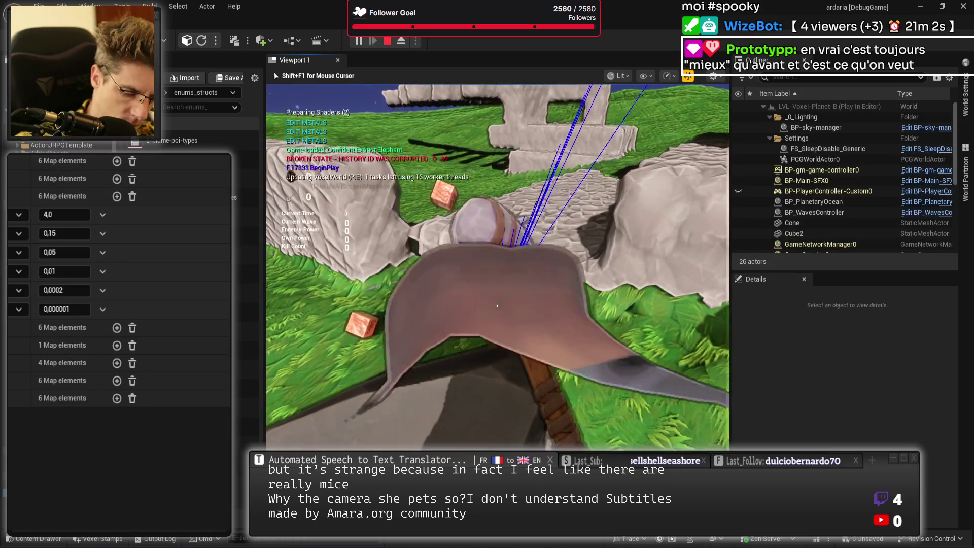
pyautogui.press('F11')
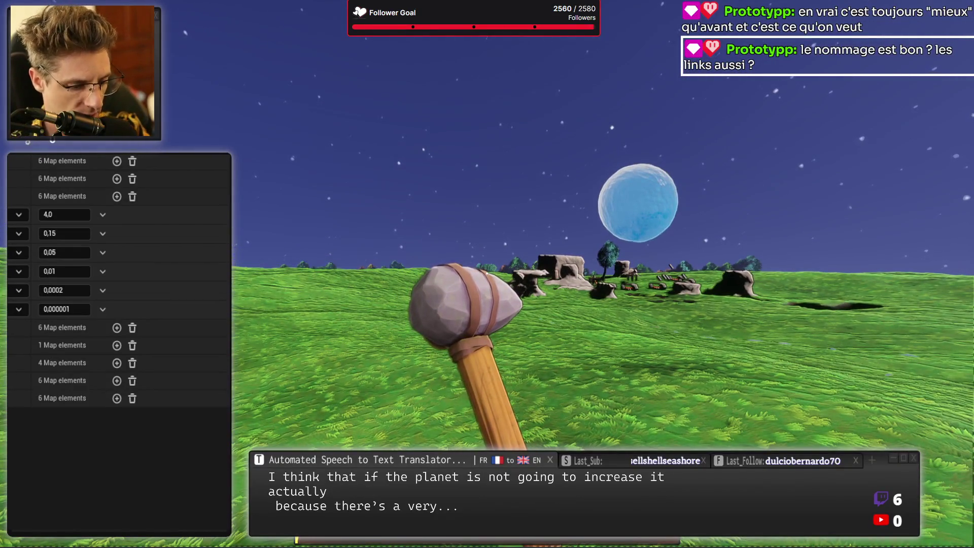
pyautogui.press('F8')
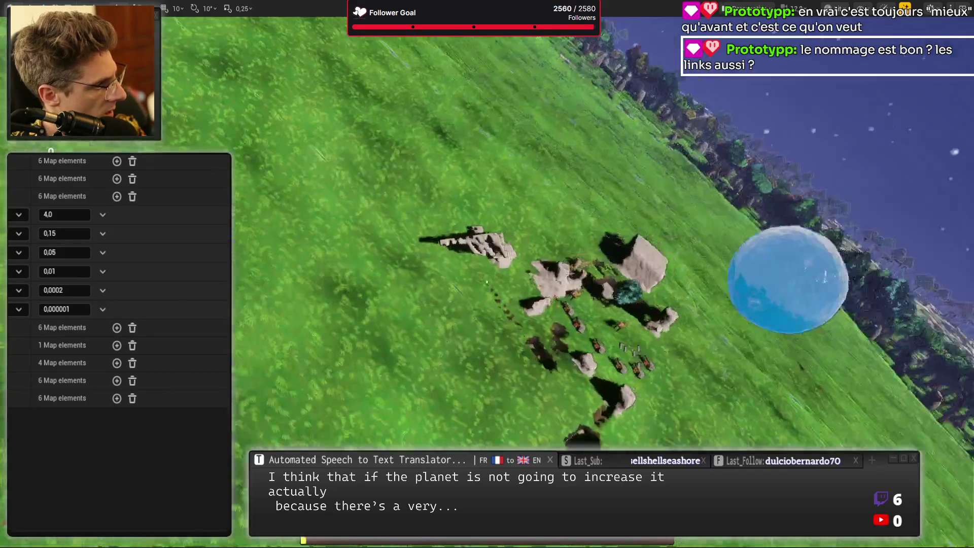
pyautogui.scroll(-10, 557, 299)
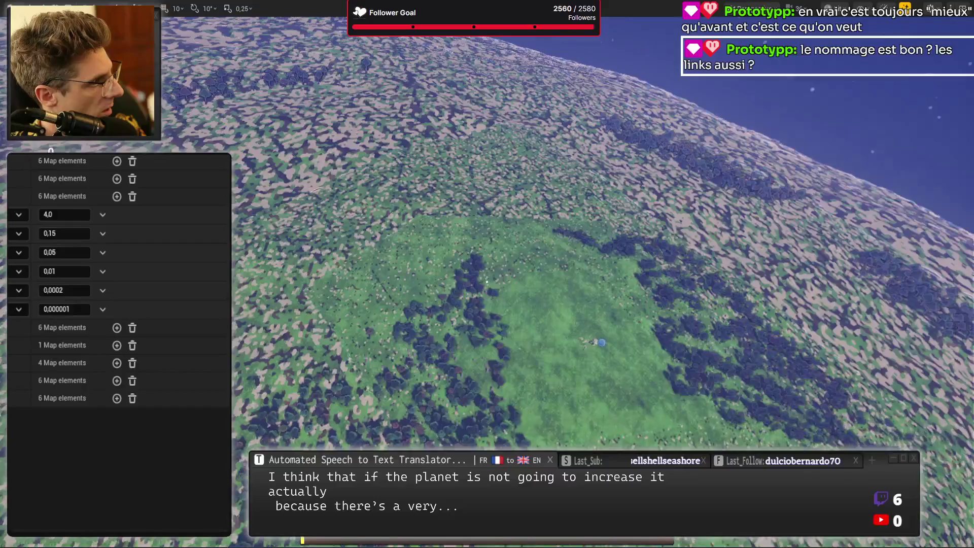
pyautogui.scroll(-4, 558, 299)
pyautogui.scroll(-5, 557, 299)
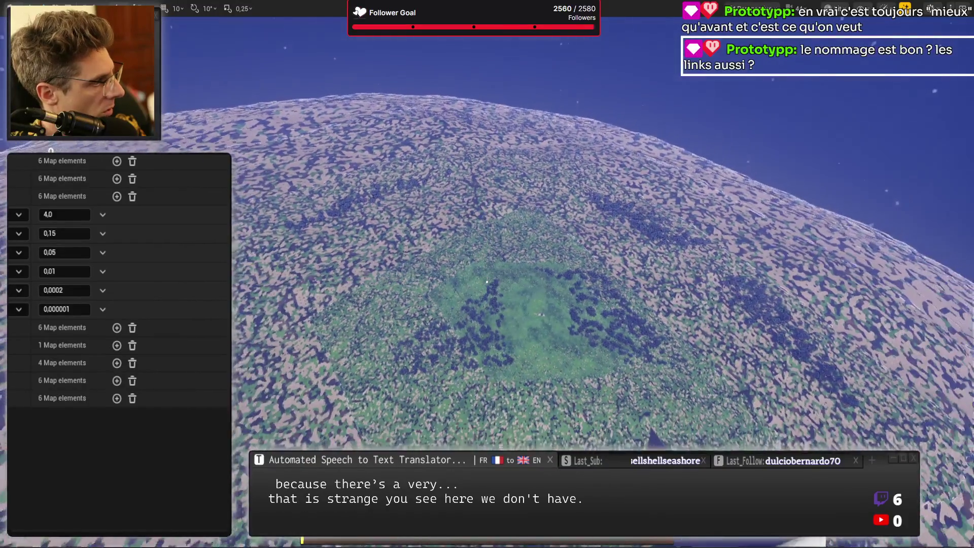
pyautogui.scroll(10, 487, 281)
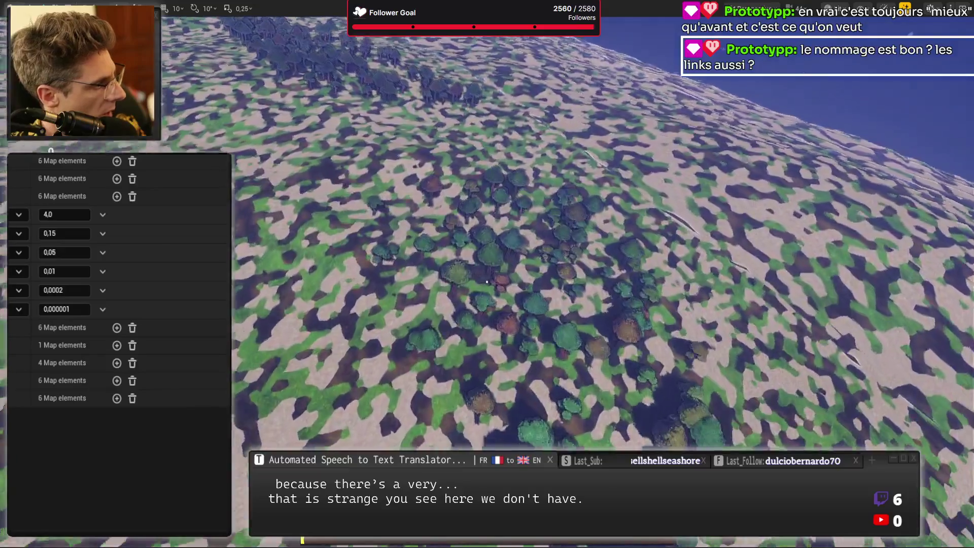
pyautogui.scroll(-10, 487, 281)
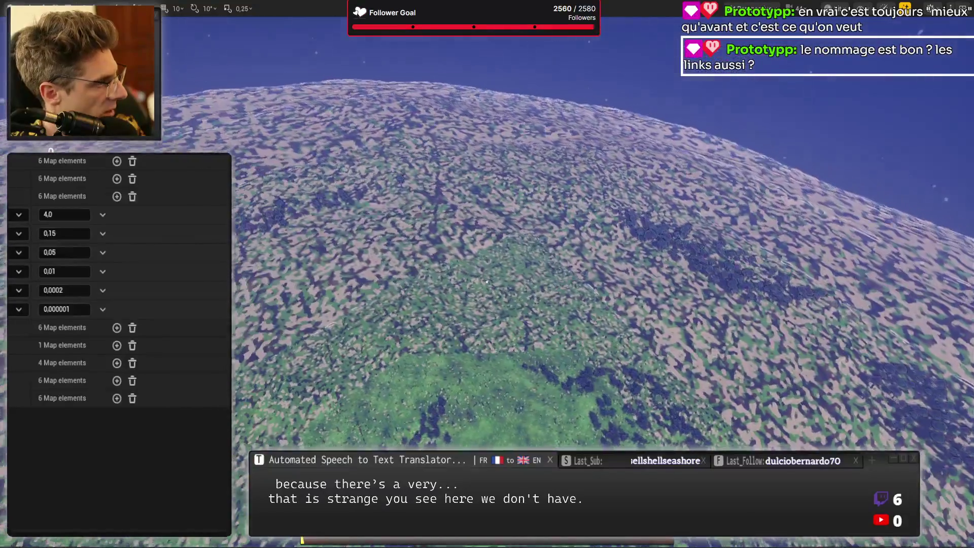
pyautogui.scroll(2, 487, 282)
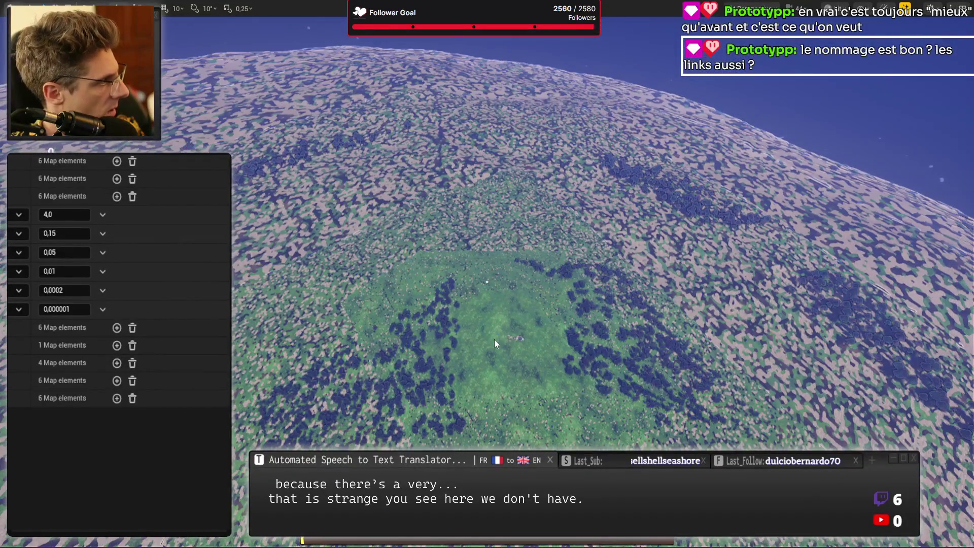
pyautogui.moveTo(495, 344); pyautogui.dragTo(531, 310)
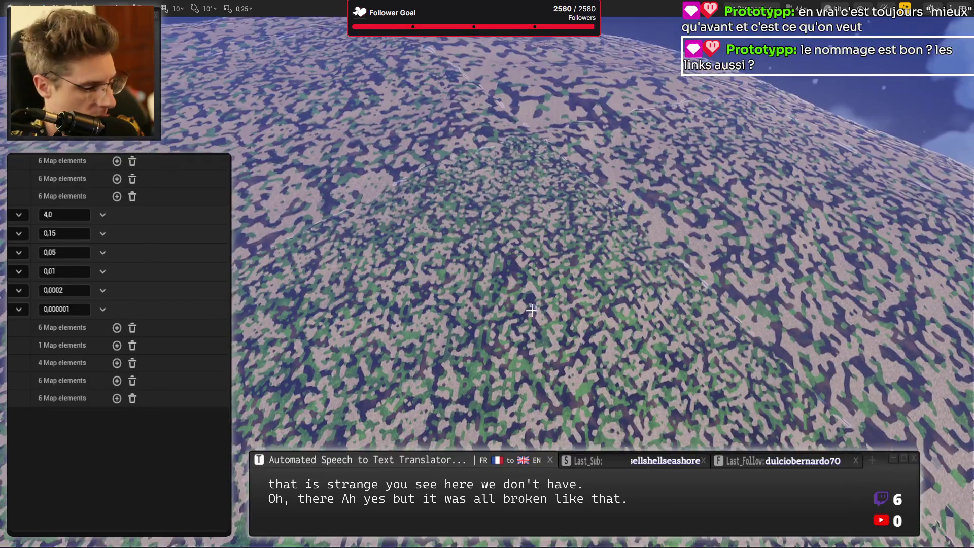
# - Take control of the character, dig pits into the grassy terrain with the hammer, then stop playing
pyautogui.scroll(-10, 532, 310)
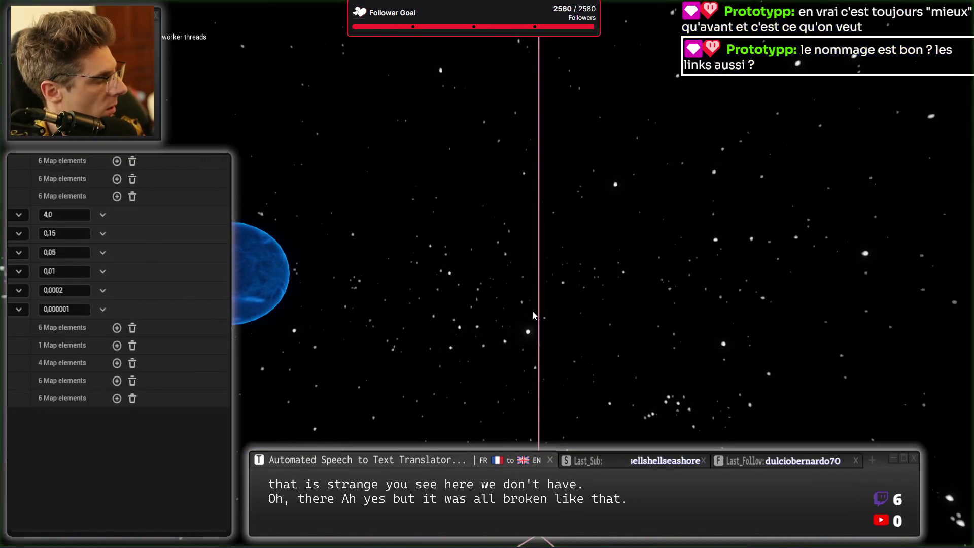
pyautogui.click(532, 310)
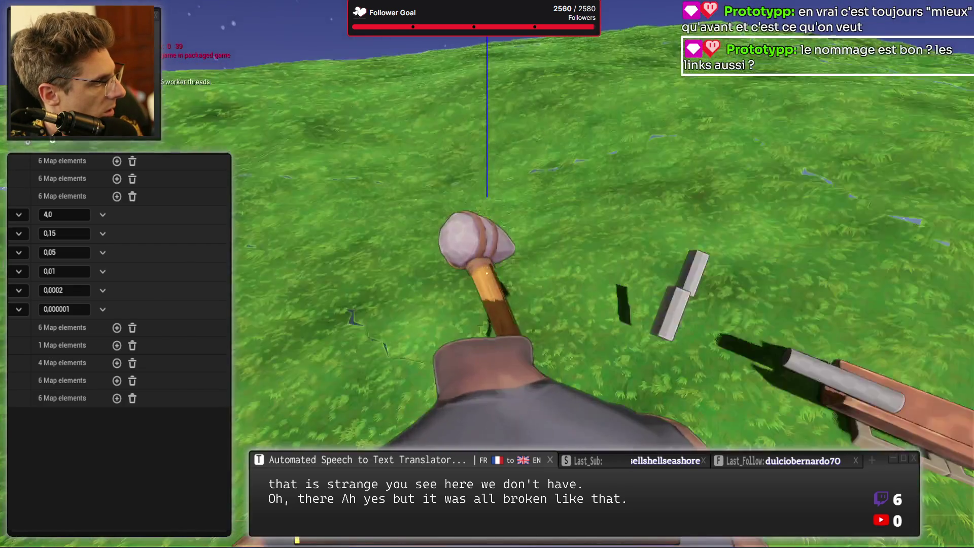
pyautogui.click(486, 273)
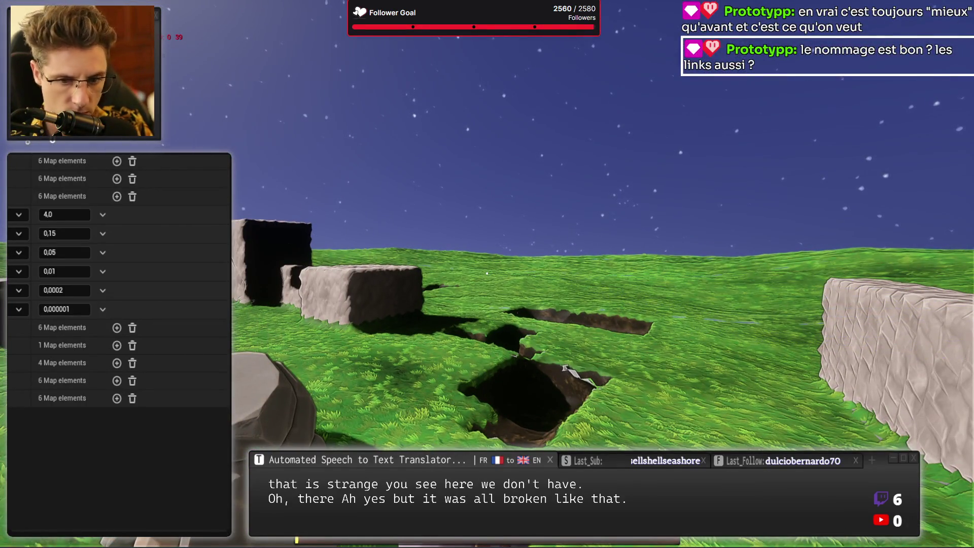
pyautogui.press('F8')
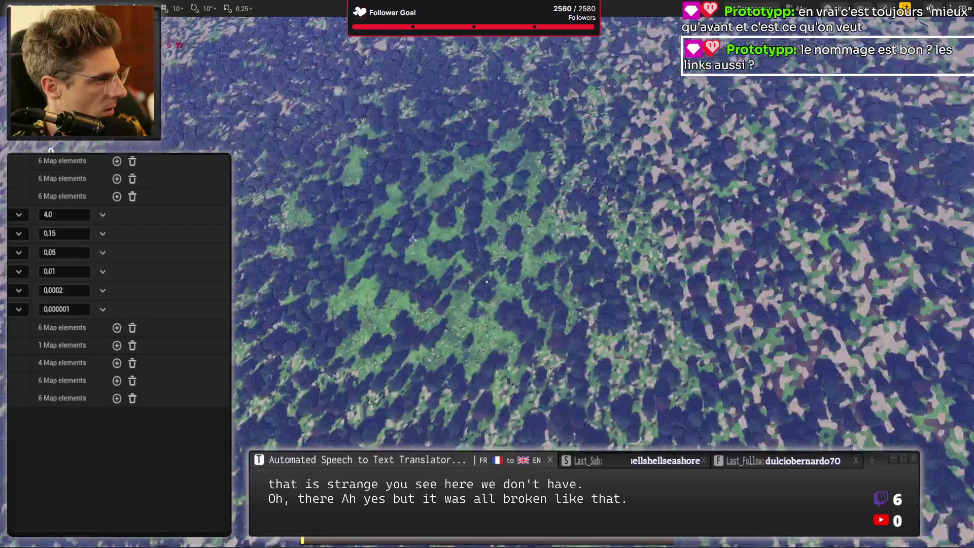
# - Zoom into the forest and exit immersive mode to restore the outliner and details panels
pyautogui.scroll(10, 486, 281)
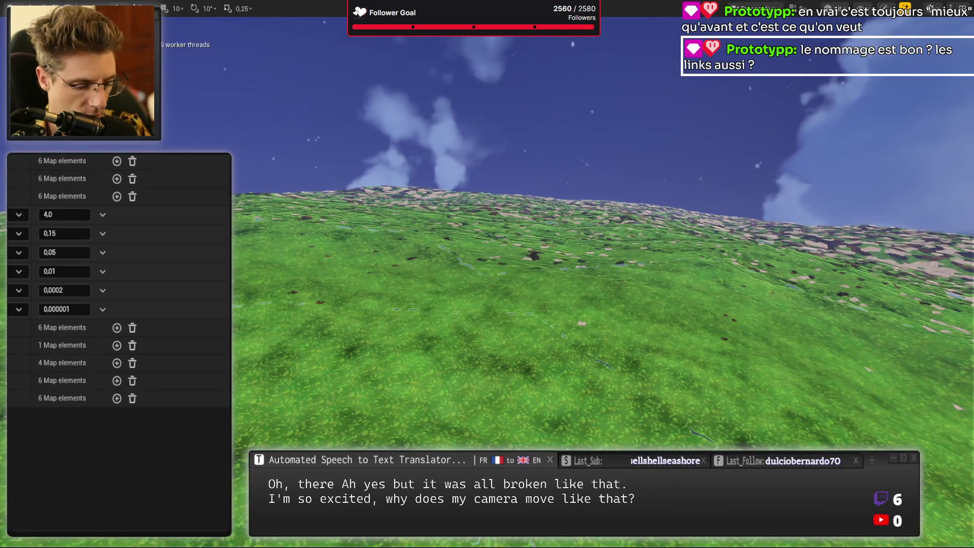
pyautogui.press('F11')
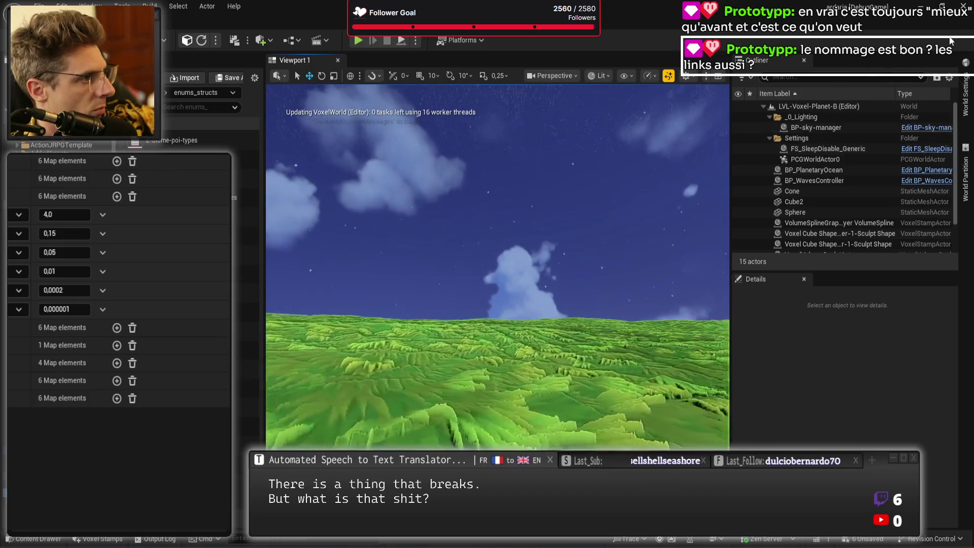
# - Close the editor and save all six modified assets, including BP-pcg-controller and BP-world-actor
pyautogui.click(964, 8)
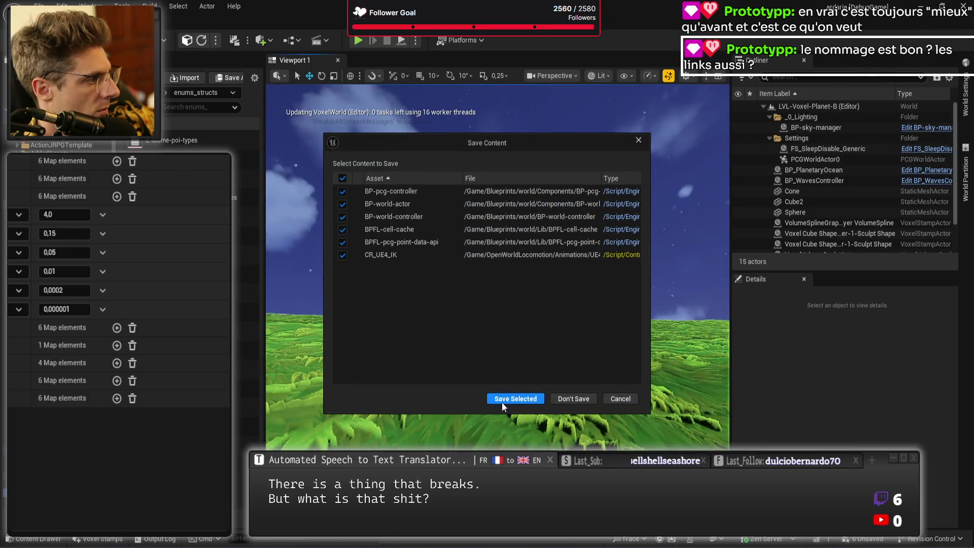
pyautogui.click(501, 403)
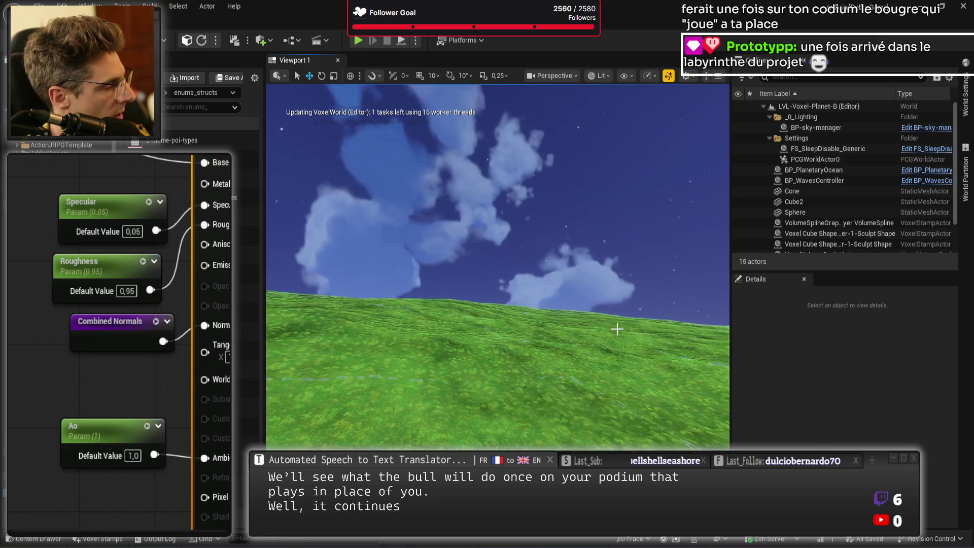
# - Open the placeable actors list in the reloaded LVL-Voxel-Planet-B level
pyautogui.click(261, 40)
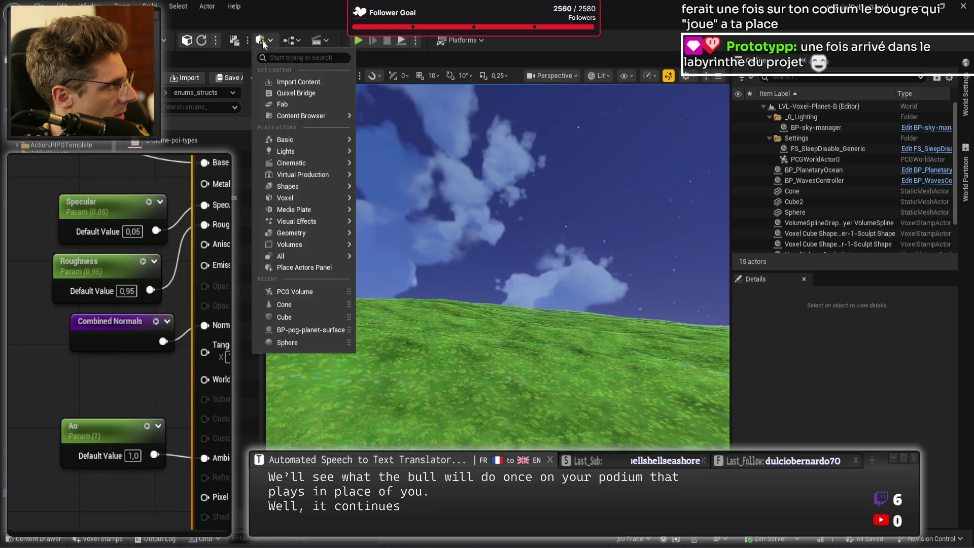
pyautogui.moveTo(287, 187)
pyautogui.moveTo(390, 190)
pyautogui.mouseDown()
pyautogui.moveTo(616, 341)
pyautogui.moveTo(527, 379)
pyautogui.moveTo(583, 369)
pyautogui.moveTo(558, 370)
pyautogui.moveTo(660, 266)
pyautogui.mouseUp()
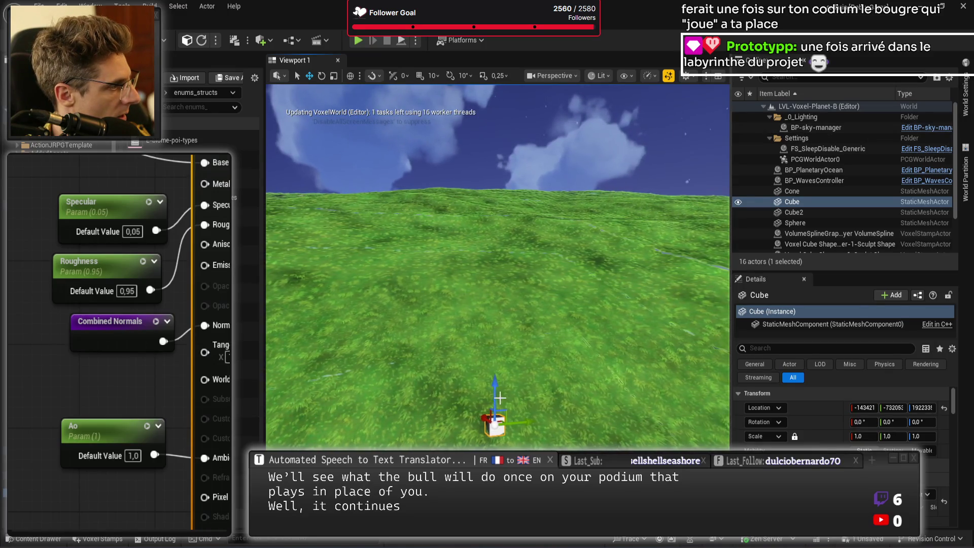
pyautogui.moveTo(477, 377); pyautogui.dragTo(452, 328)
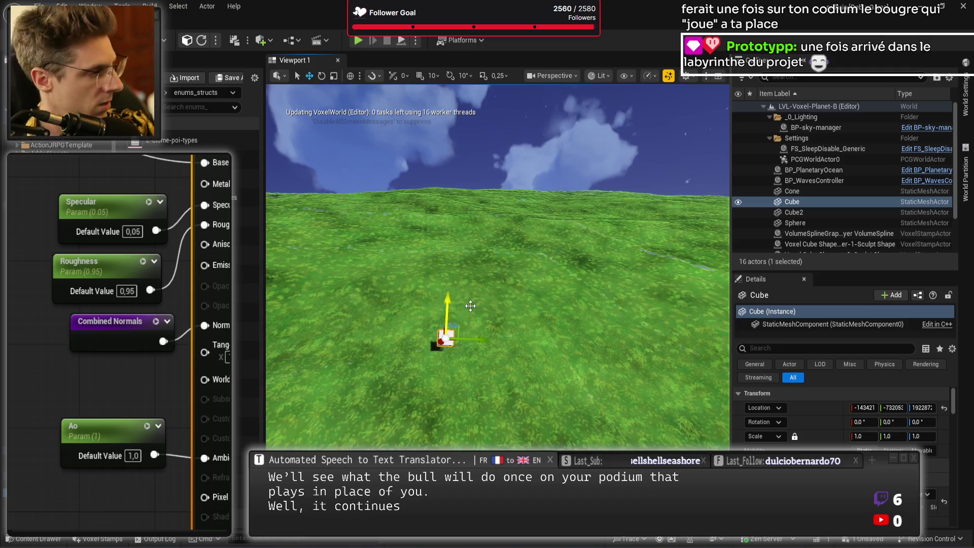
pyautogui.press('Delete')
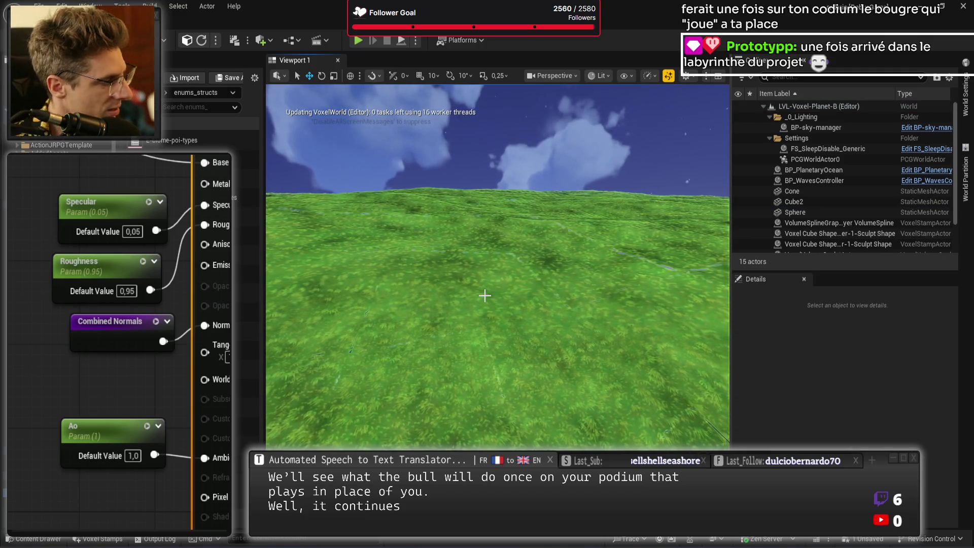
pyautogui.moveTo(485, 297); pyautogui.dragTo(472, 304)
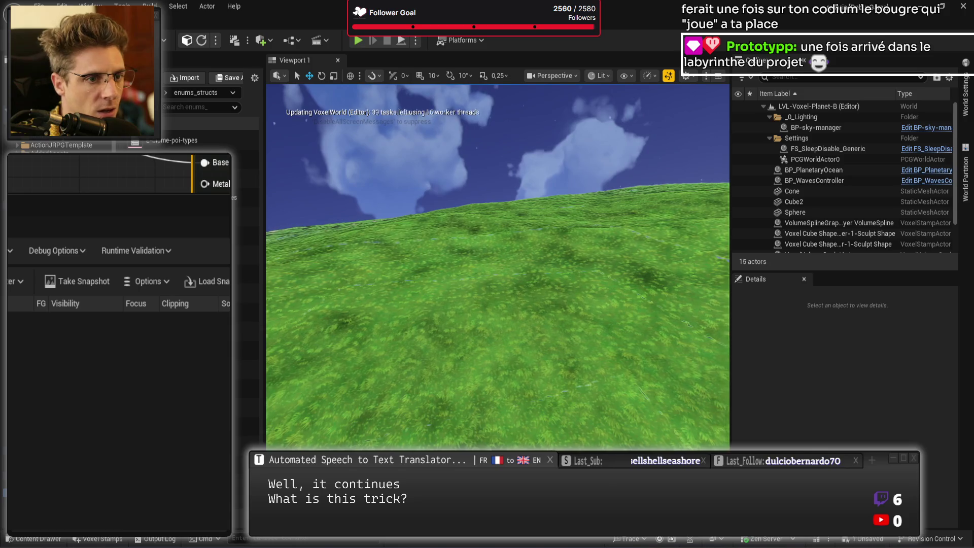
pyautogui.moveTo(576, 347); pyautogui.dragTo(577, 347)
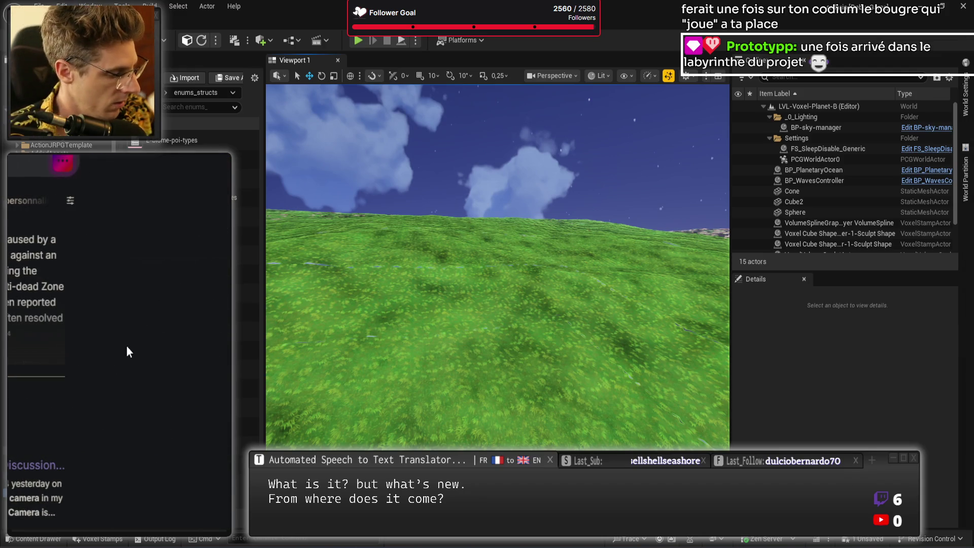
# - Read Brave's answer on 'unreal camera moves alone', then return to the M-MASTER-Stumps graph
pyautogui.click(126, 346)
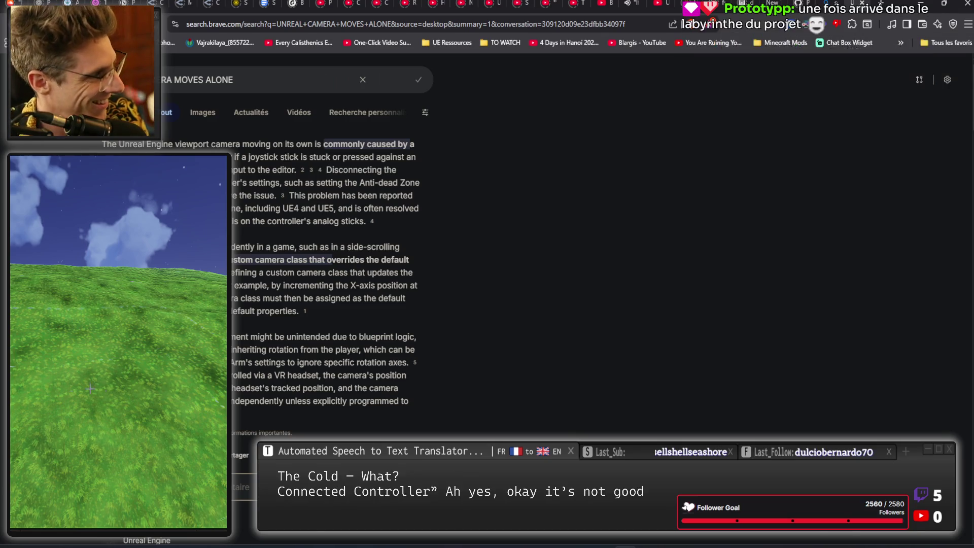
pyautogui.hotkey('alt', 'Tab')
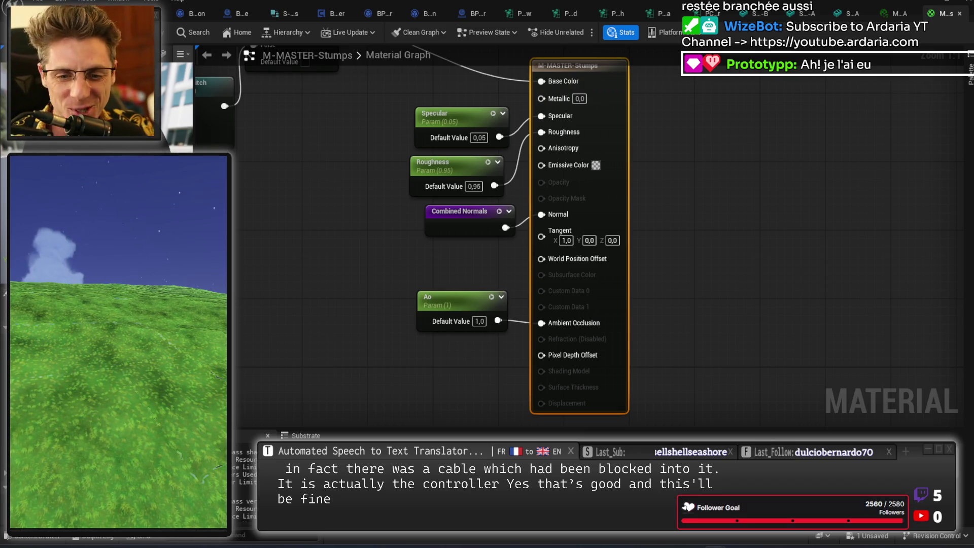
# - Close the M-MASTER-Stumps graph and its material instance, then orbit the fallen-tree mesh preview
pyautogui.click(340, 272)
pyautogui.moveTo(339, 272); pyautogui.dragTo(361, 322)
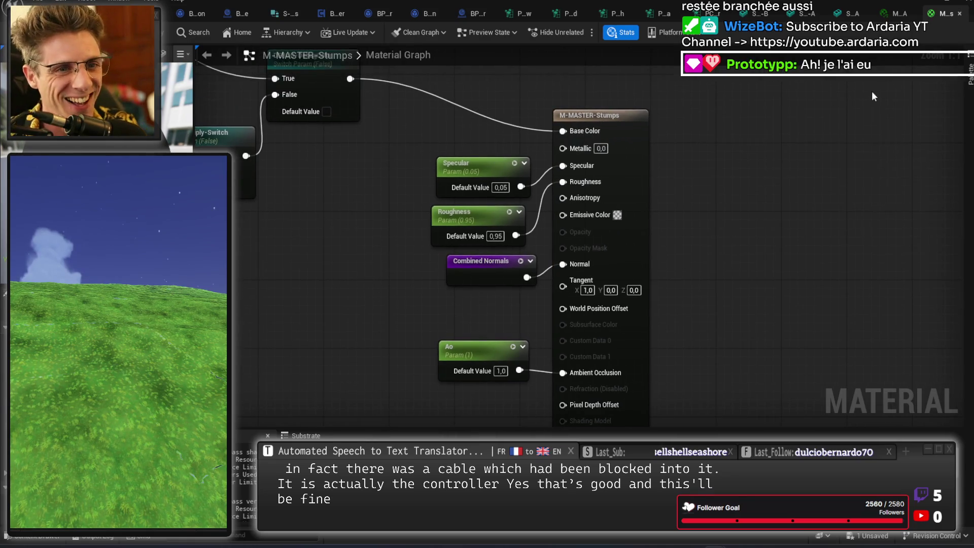
pyautogui.click(959, 14)
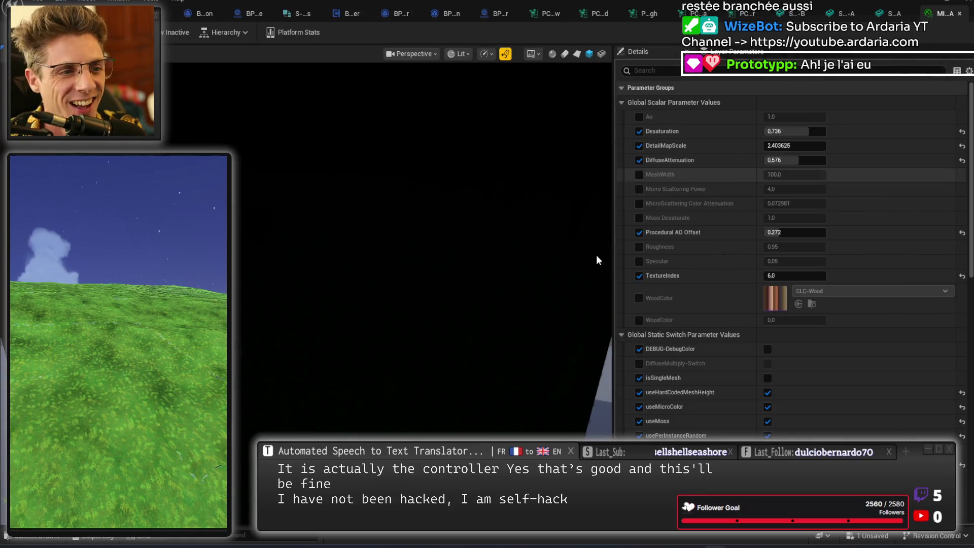
pyautogui.moveTo(498, 311)
pyautogui.mouseDown()
pyautogui.moveTo(537, 300)
pyautogui.moveTo(523, 259)
pyautogui.moveTo(522, 279)
pyautogui.mouseUp()
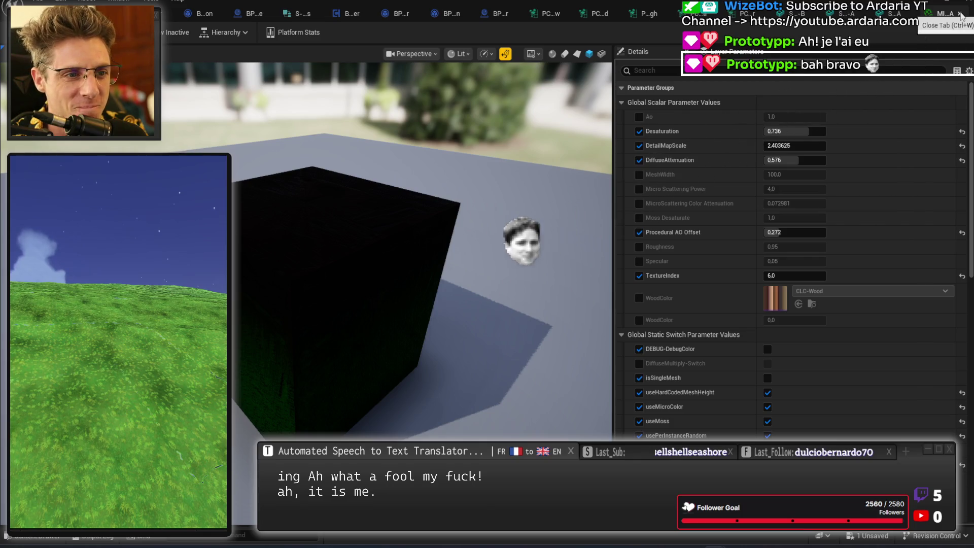
pyautogui.click(960, 16)
pyautogui.moveTo(524, 213); pyautogui.dragTo(545, 246)
pyautogui.press('Right')
pyautogui.press('Right')
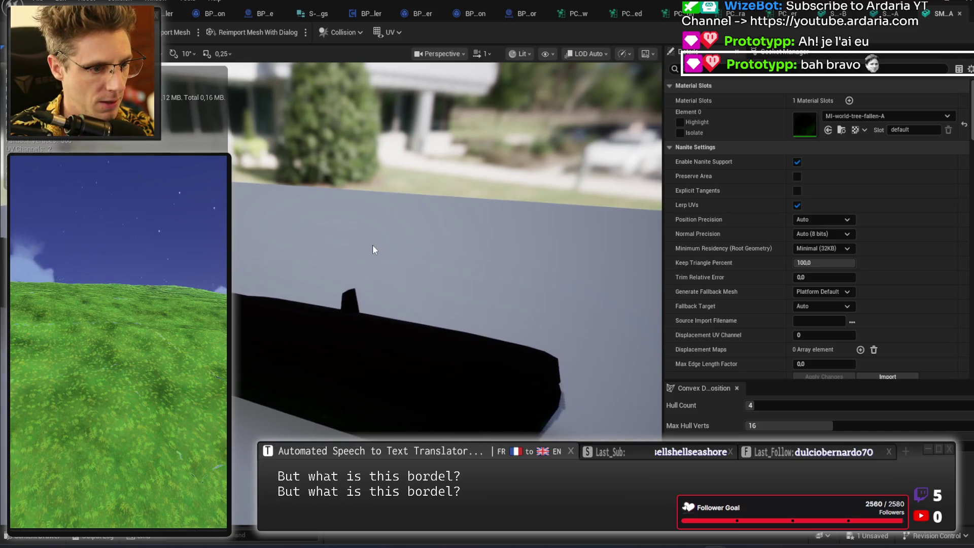
# - Move the preview camera along the black-rendering fallen log to inspect its bump and surface
pyautogui.press('Left')
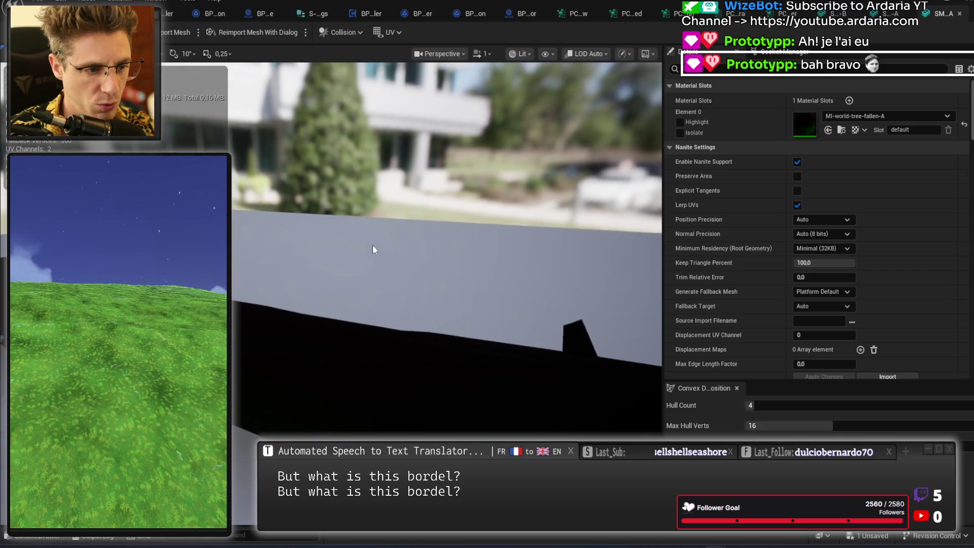
pyautogui.press('Left')
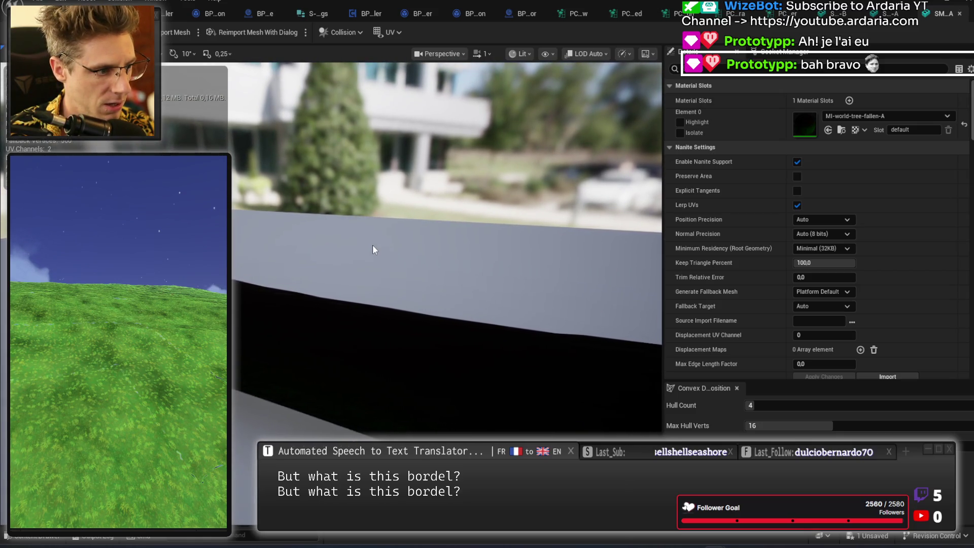
pyautogui.press('Right')
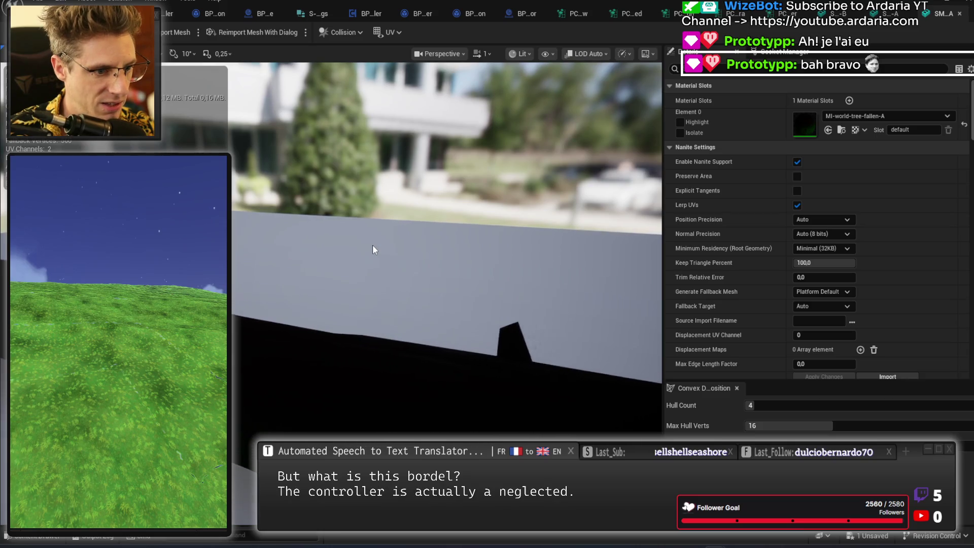
pyautogui.press('Right')
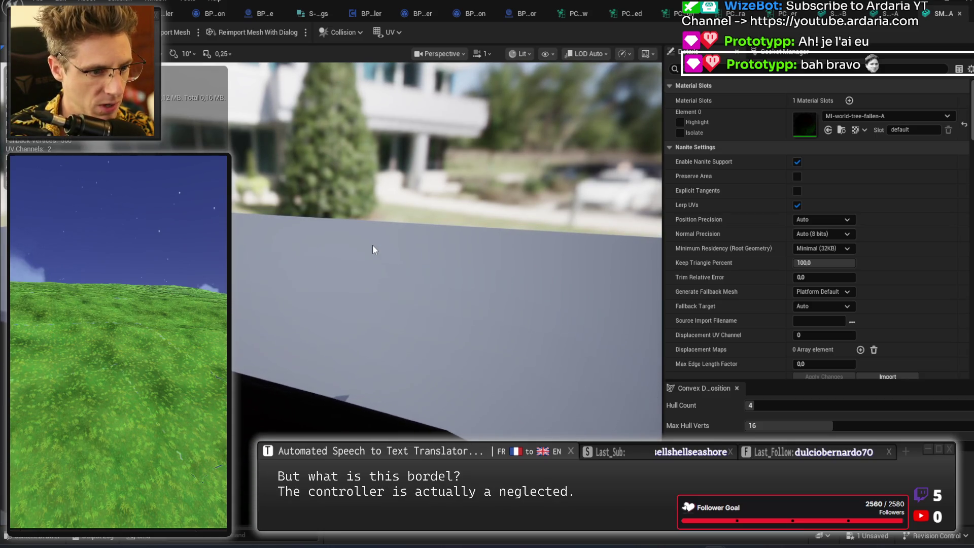
pyautogui.press('Left')
pyautogui.press('Right')
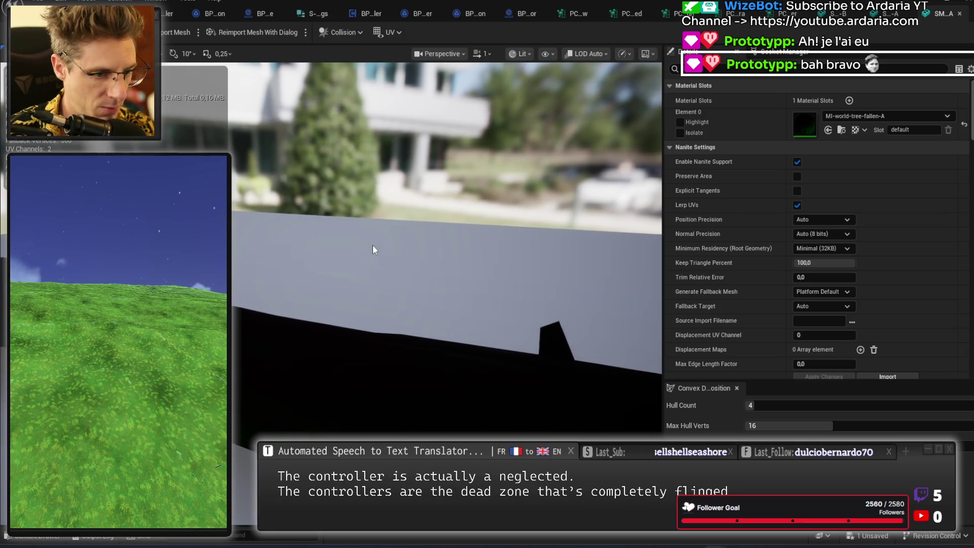
pyautogui.press('Right')
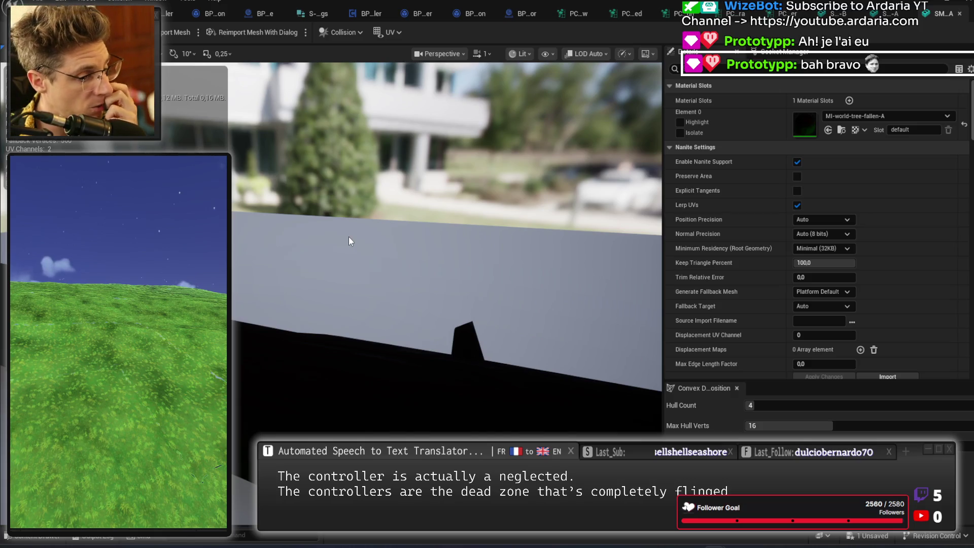
pyautogui.moveTo(342, 287)
pyautogui.mouseDown()
pyautogui.moveTo(341, 266)
pyautogui.moveTo(370, 259)
pyautogui.moveTo(345, 292)
pyautogui.mouseUp()
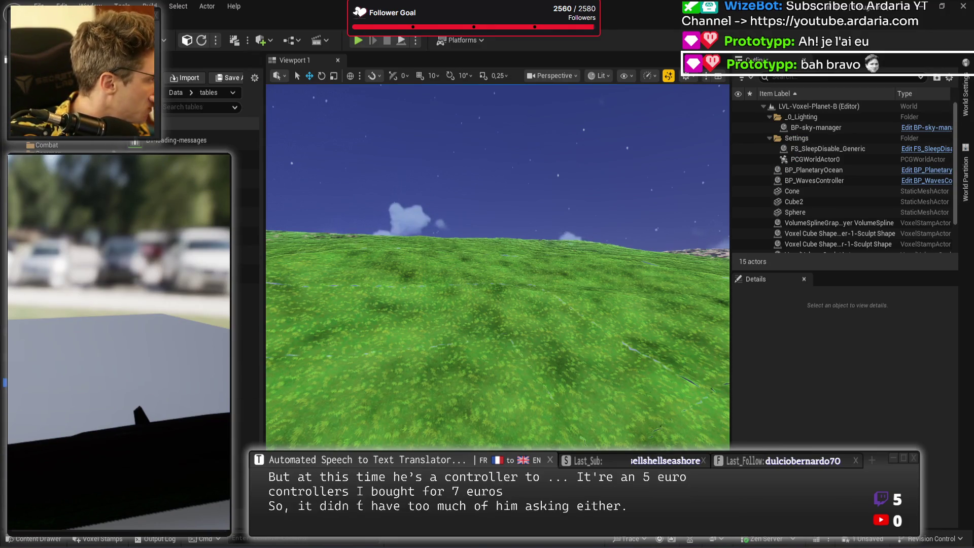
# - Select and open the foliage mesh data table listing tree, stump, rock, fern and grass mesh paths
pyautogui.click(245, 159)
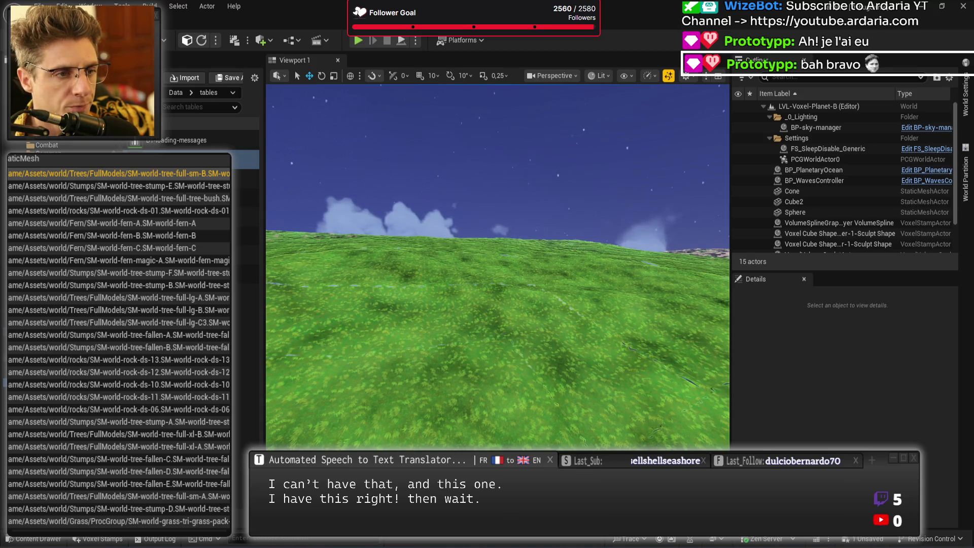
# - Insert an 'if (PreviousPcgTask.gridSize == MEDIUM)' check above PointsByGuid.Add in the PCG task code
pyautogui.hotkey('alt', 'Tab')
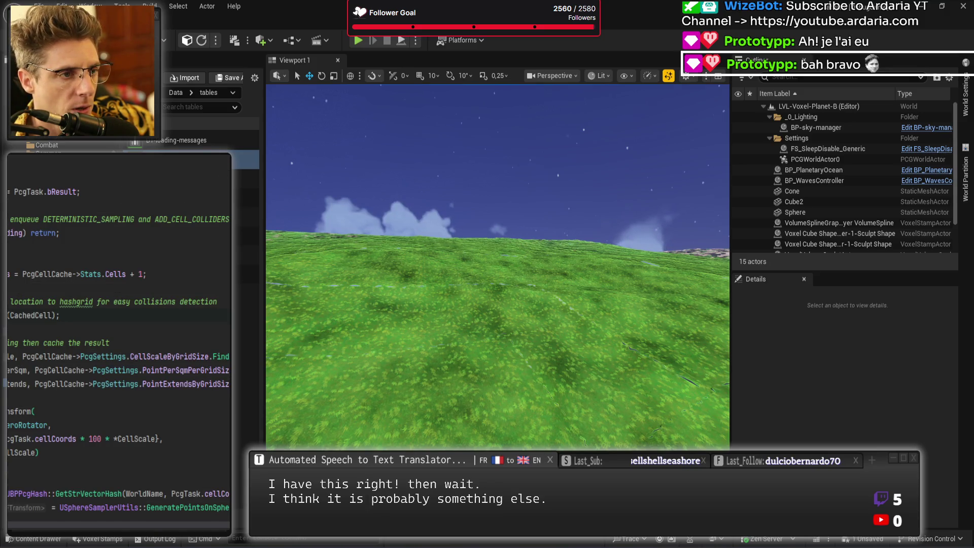
pyautogui.scroll(15, 139, 357)
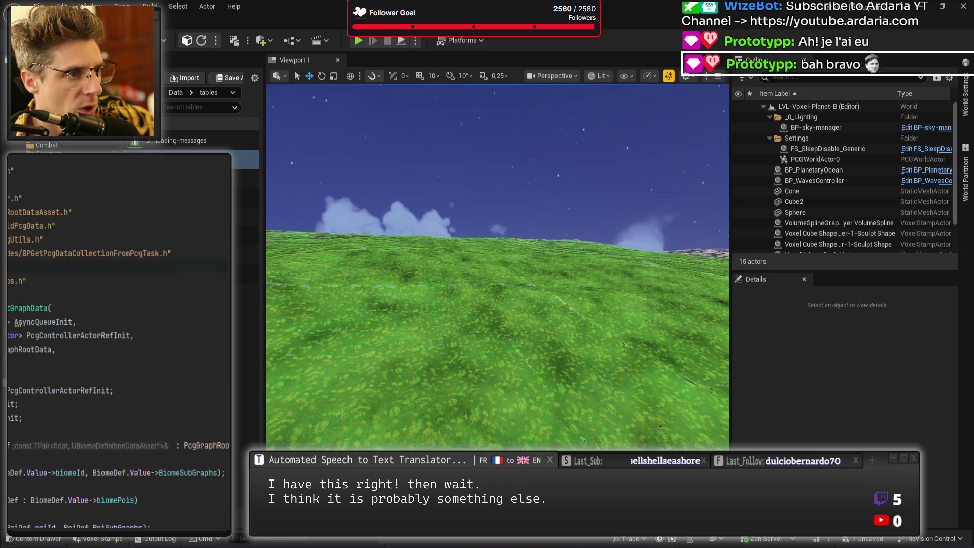
pyautogui.scroll(-20, 138, 356)
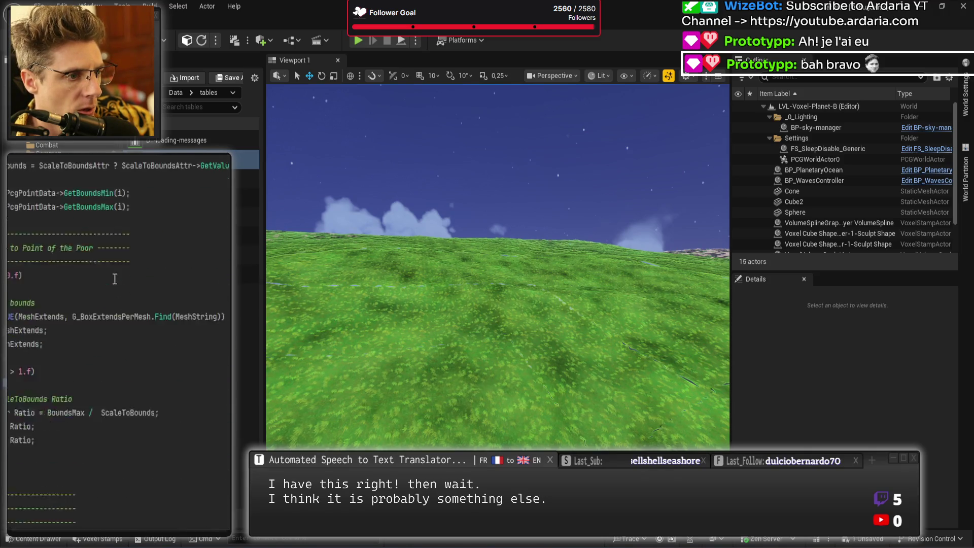
pyautogui.scroll(7, 108, 283)
pyautogui.scroll(-4, 108, 283)
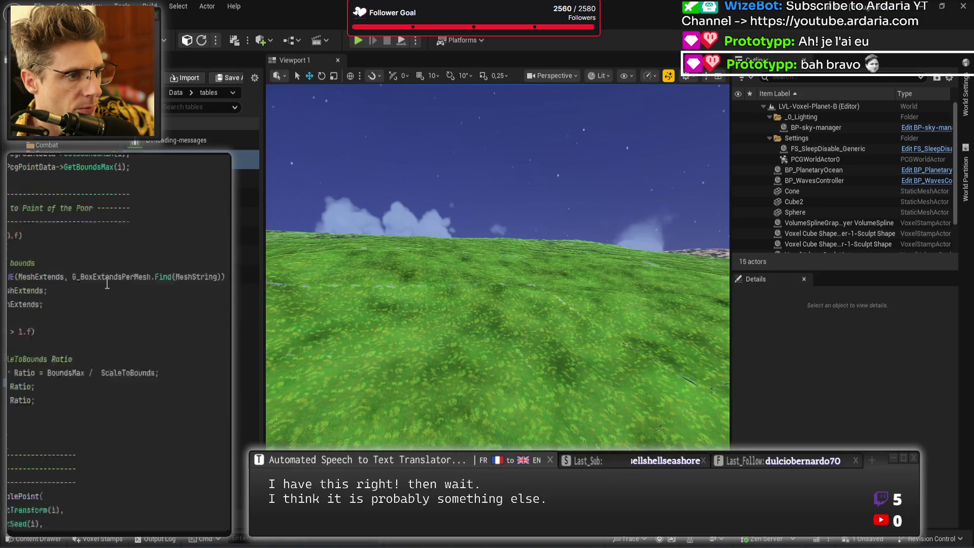
pyautogui.scroll(-3, 107, 283)
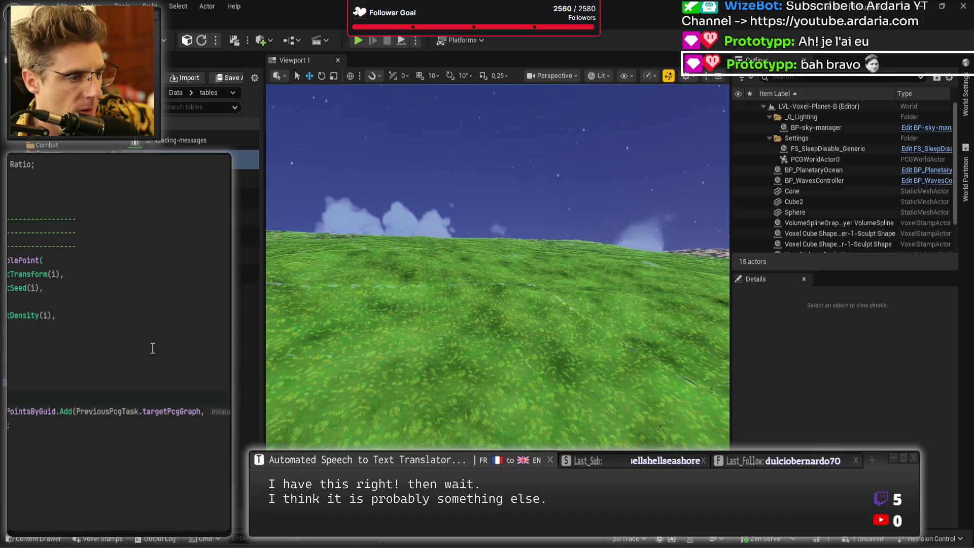
pyautogui.press('Return')
pyautogui.press('Return')
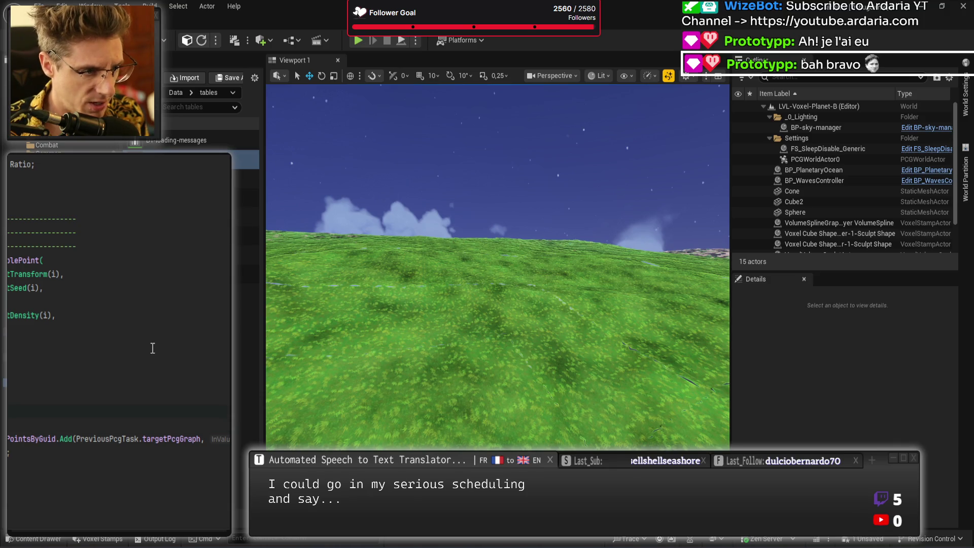
pyautogui.write('Size == MED')
pyautogui.press('Tab')
pyautogui.press('End')
pyautogui.press('Return')
pyautogui.press('Return')
pyautogui.press('Return')
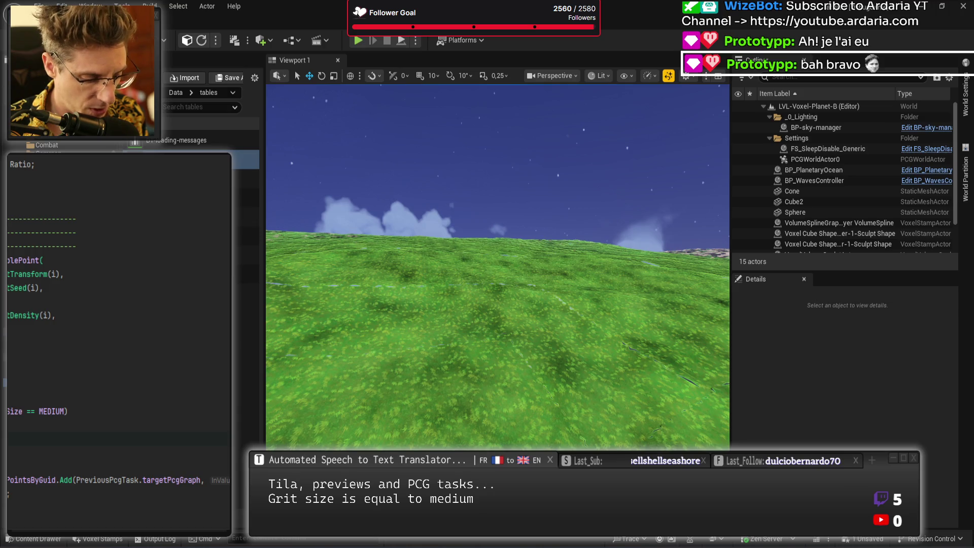
# - Add a PCG_DEBUG("Break") body line under the condition and set a breakpoint on it
pyautogui.write('break')
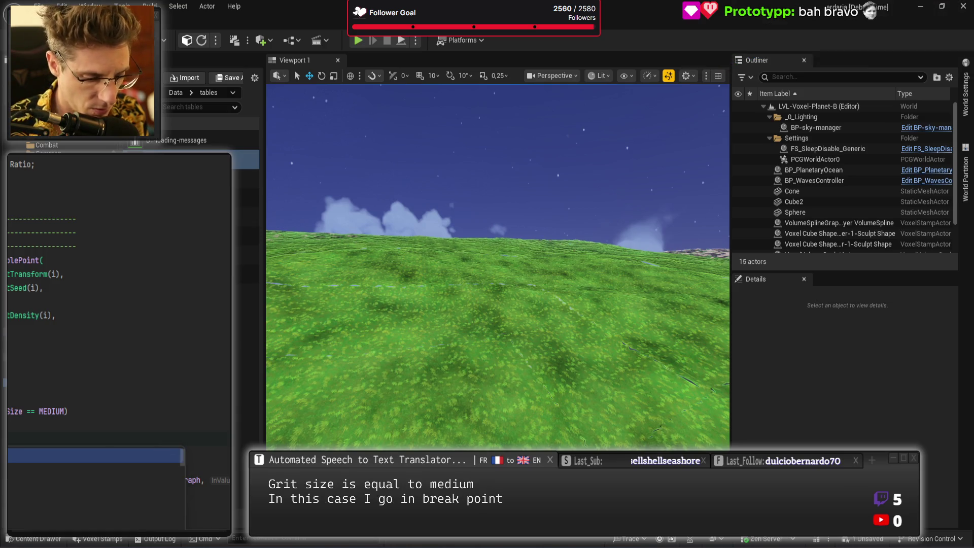
pyautogui.press('Escape')
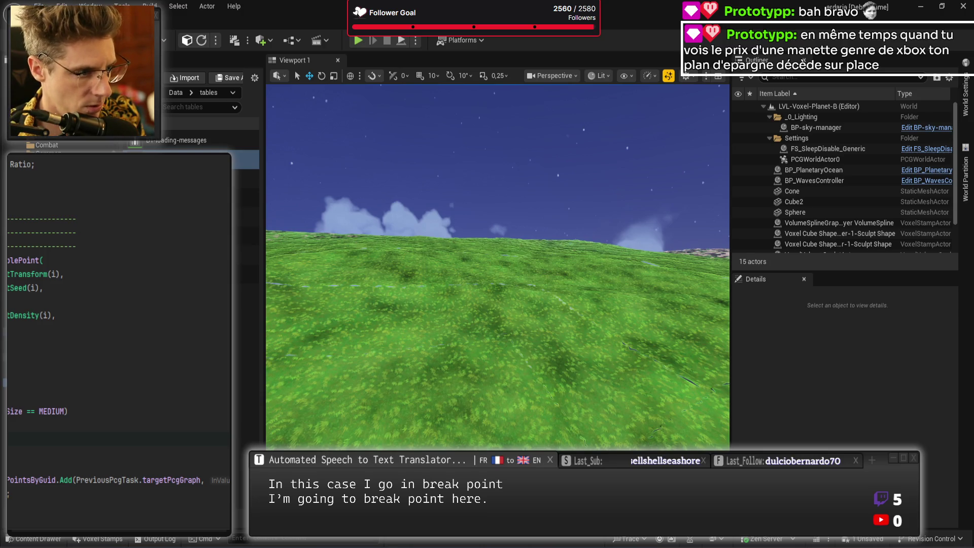
pyautogui.press('F9')
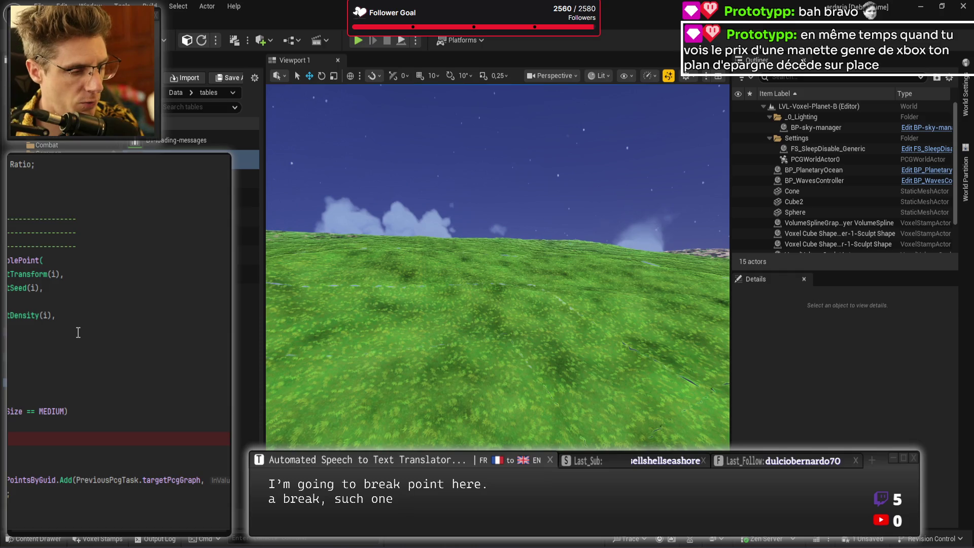
pyautogui.scroll(6, 78, 332)
pyautogui.click(112, 337)
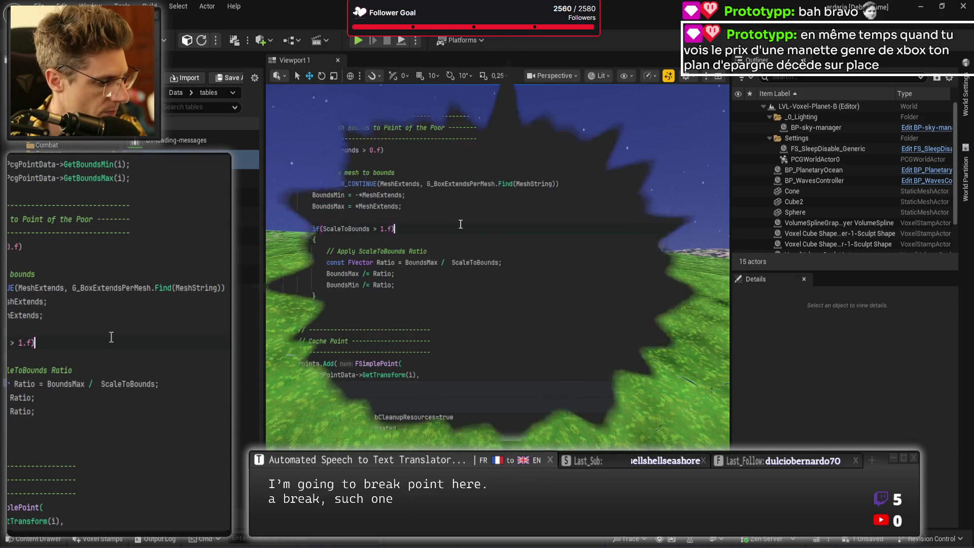
# - Live Coding recompile (Ctrl+Alt+F11) the MEDIUM-grid break code, then return to the Grass-High-1 data table row
pyautogui.hotkey('ctrl', 'alt', 'F11')
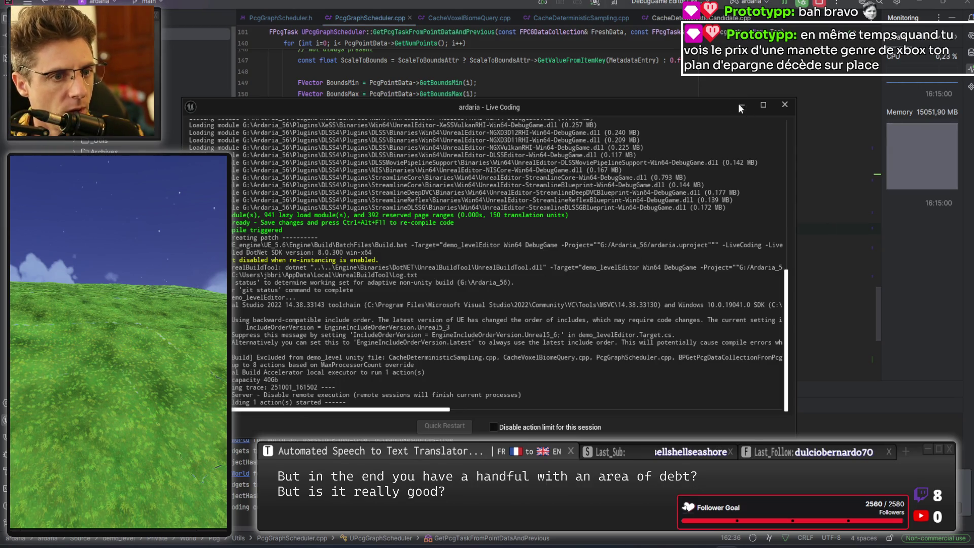
pyautogui.scroll(-5, 397, 247)
pyautogui.scroll(1, 431, 243)
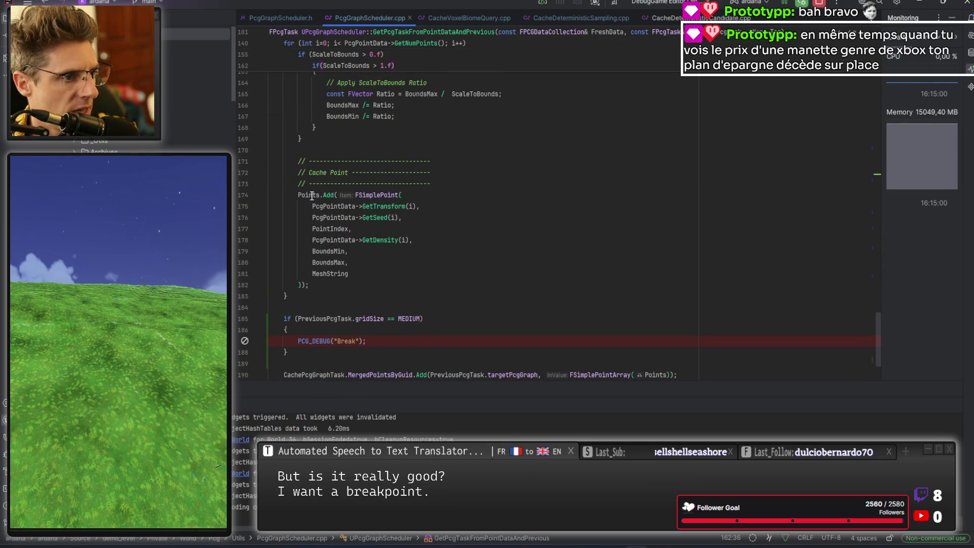
pyautogui.moveTo(312, 196)
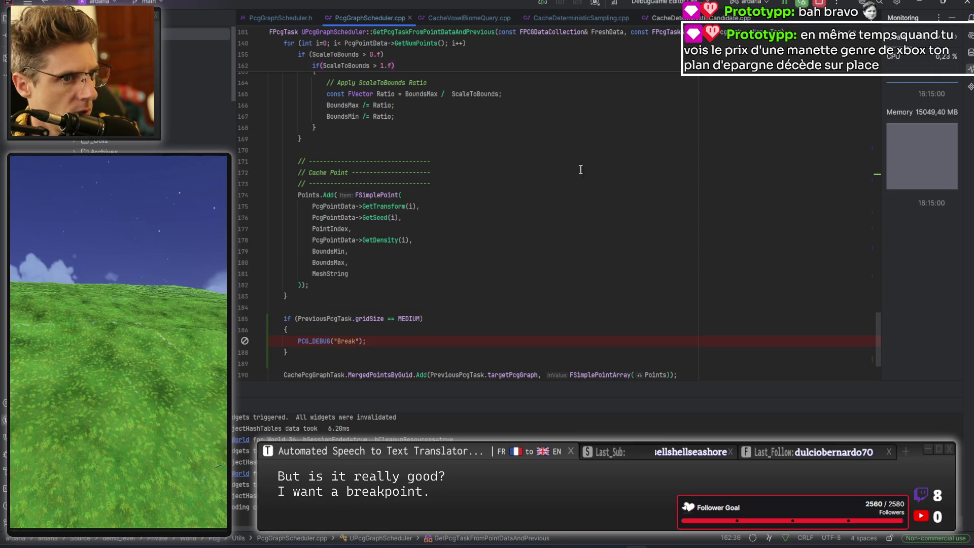
pyautogui.hotkey('alt', 'Tab')
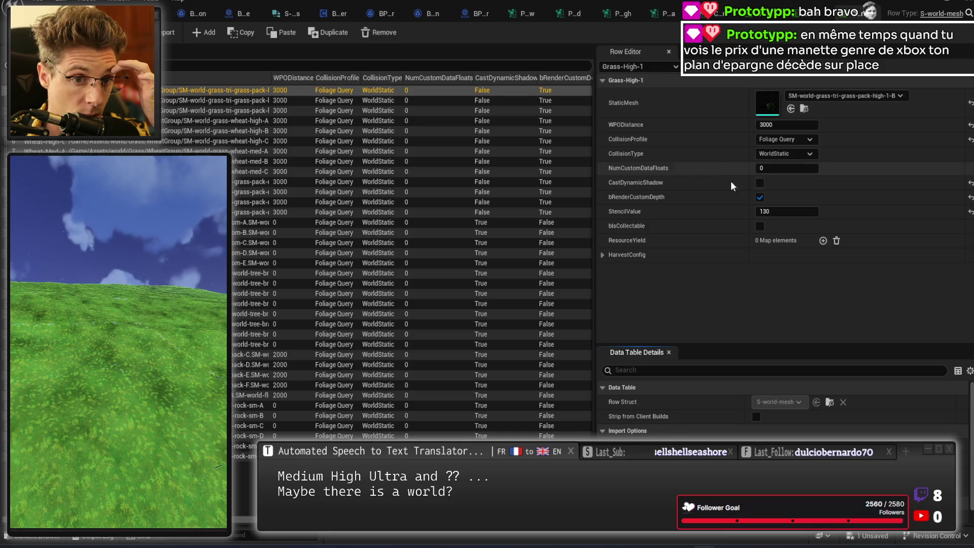
# - Confirm Grass-High-1 keeps WorldStatic collision, then open its grass mesh and MI-grass-wind-ISM material instance
pyautogui.click(782, 154)
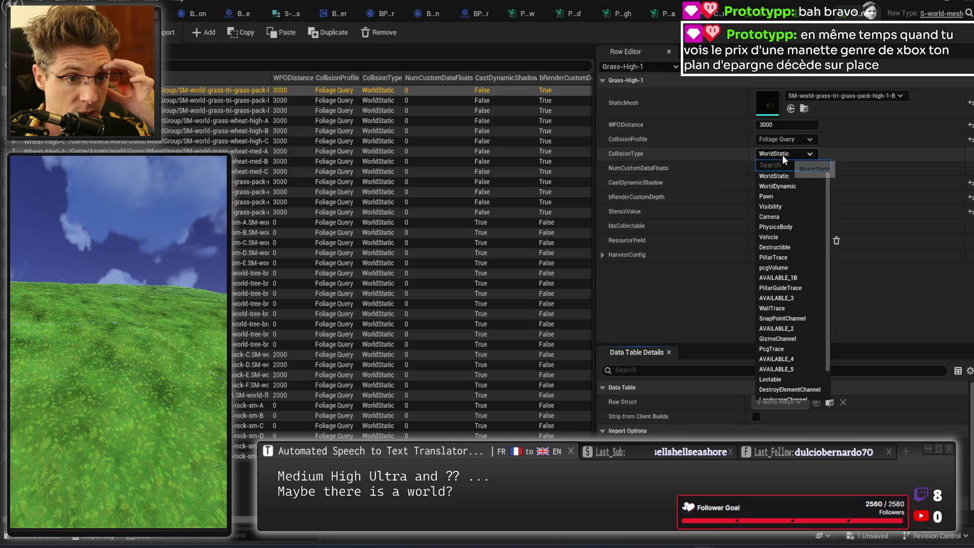
pyautogui.click(791, 154)
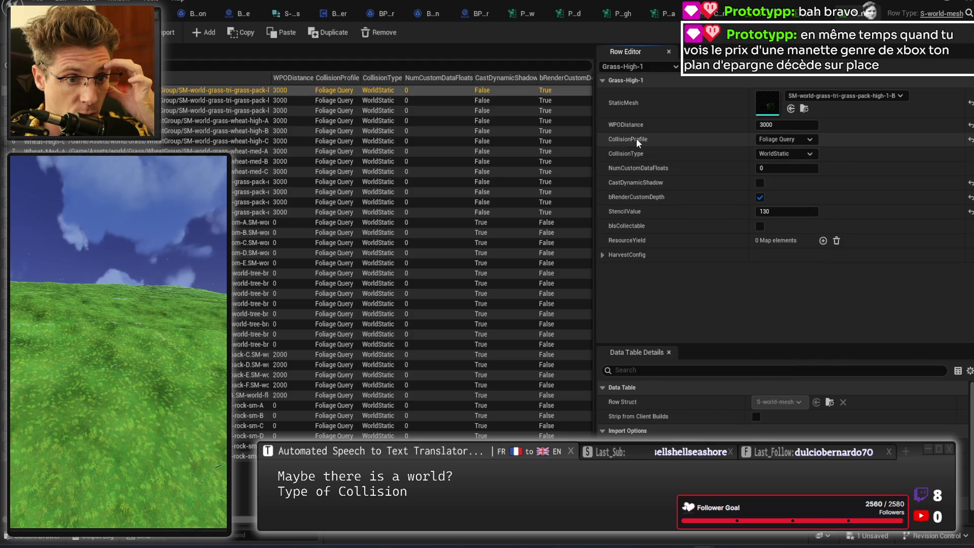
pyautogui.doubleClick(768, 101)
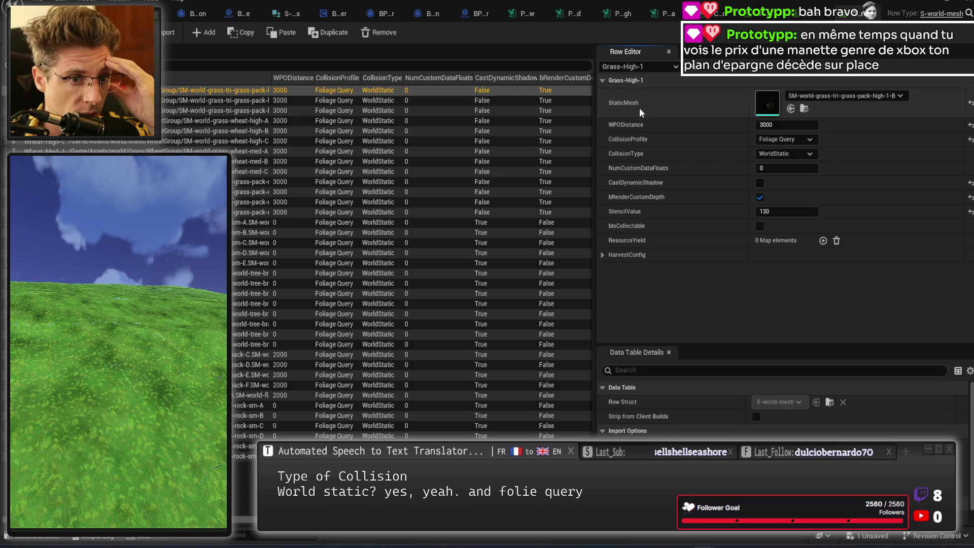
pyautogui.moveTo(355, 279)
pyautogui.mouseDown()
pyautogui.moveTo(363, 314)
pyautogui.moveTo(375, 289)
pyautogui.moveTo(387, 322)
pyautogui.mouseUp()
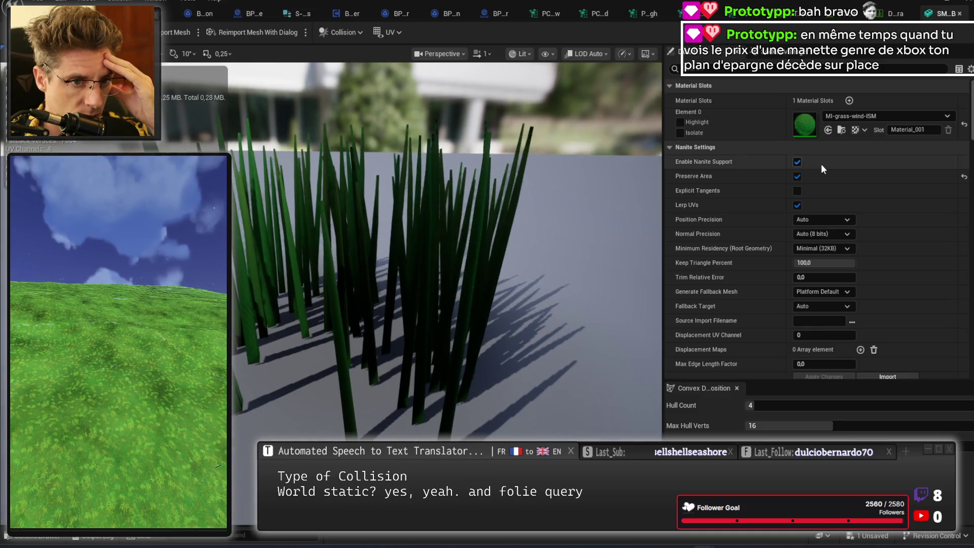
pyautogui.doubleClick(803, 124)
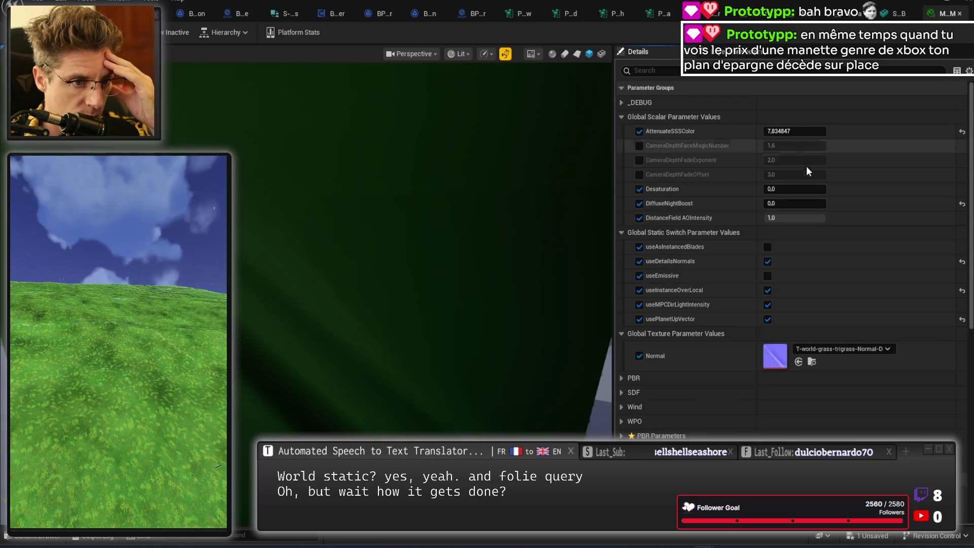
pyautogui.moveTo(443, 282); pyautogui.dragTo(421, 279)
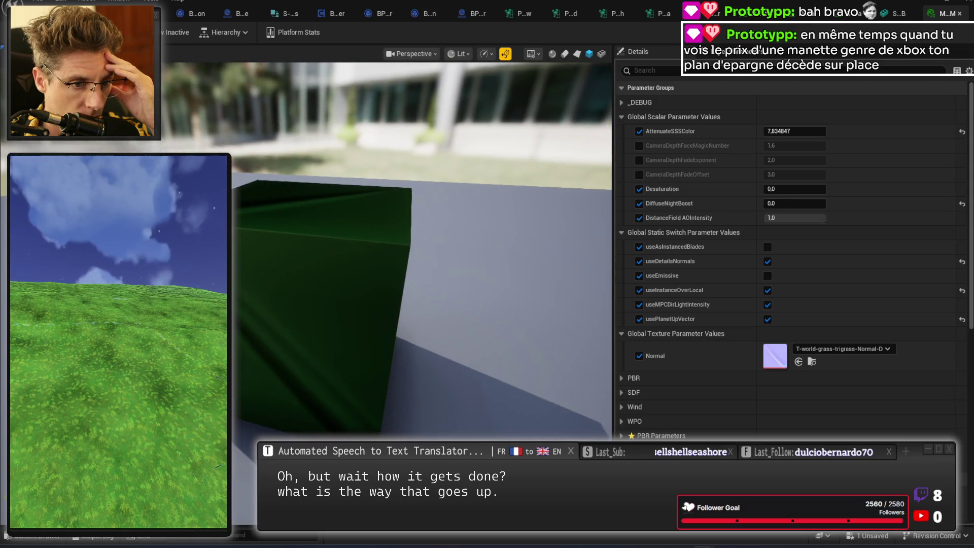
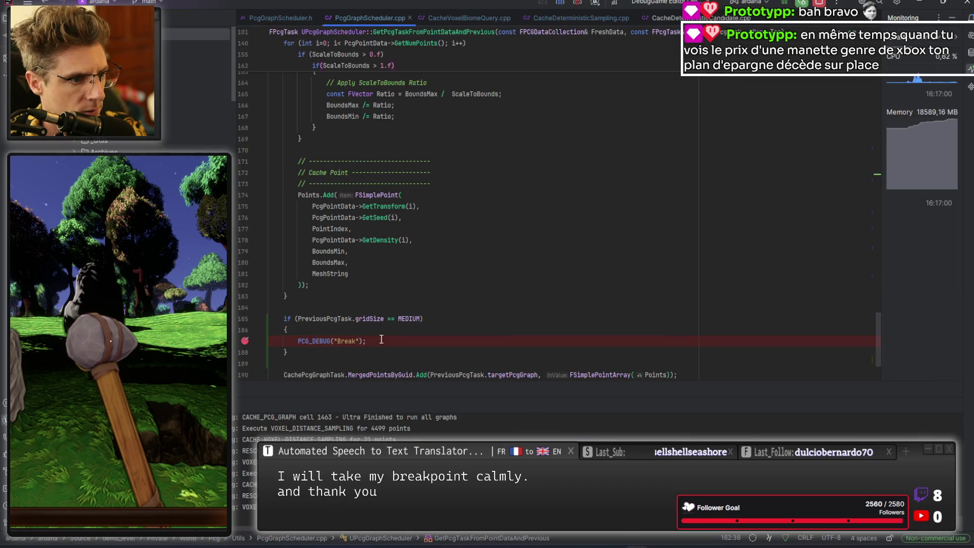
# - Add a breakpoint on the line 185 gridSize == MEDIUM check, then switch to the running game to trigger it
pyautogui.click(245, 319)
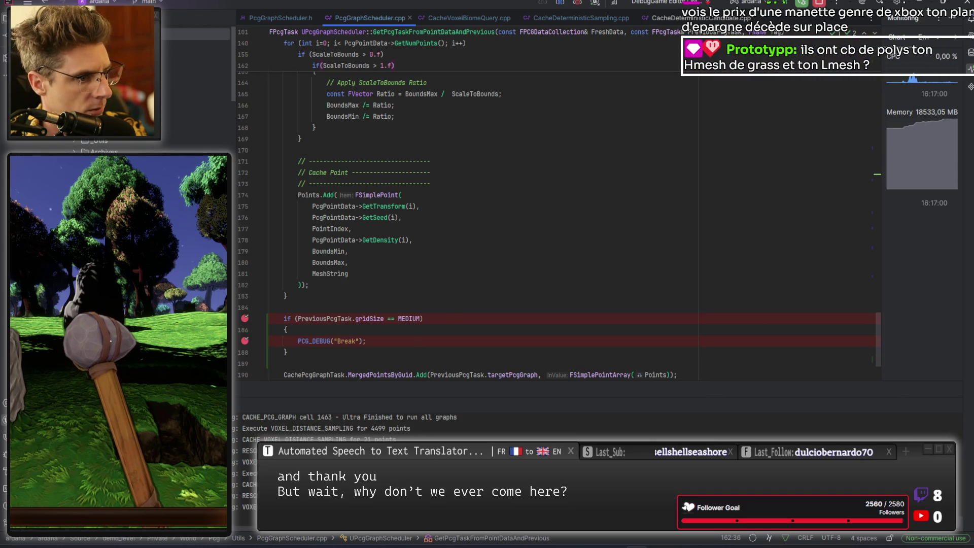
pyautogui.hotkey('alt', 'Tab')
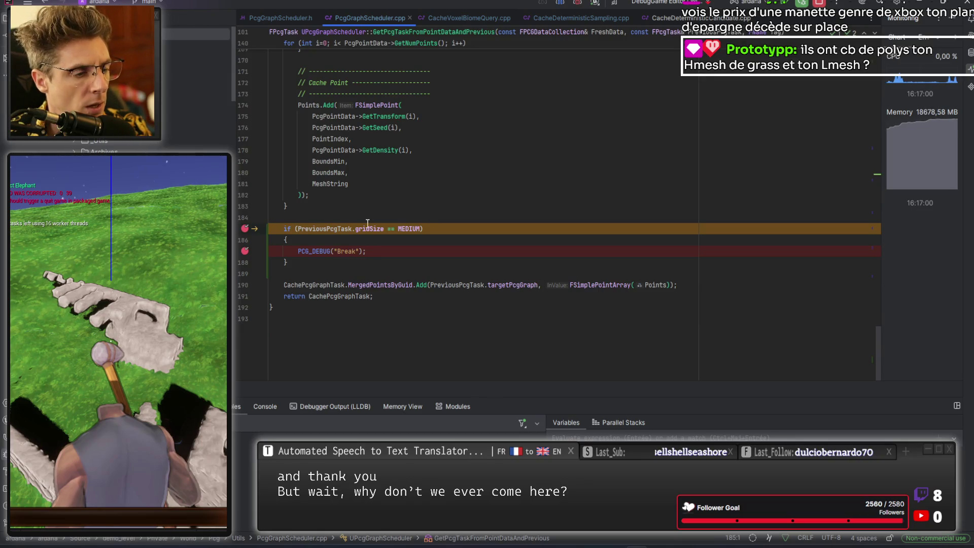
# - Inspect the paused code and read gridSize's value as LOWER
pyautogui.moveTo(368, 230)
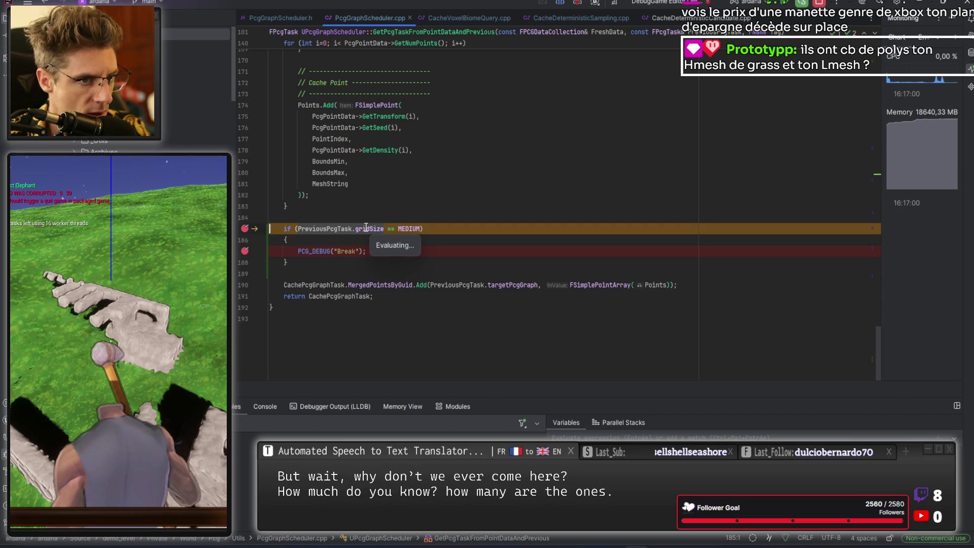
pyautogui.scroll(15, 436, 213)
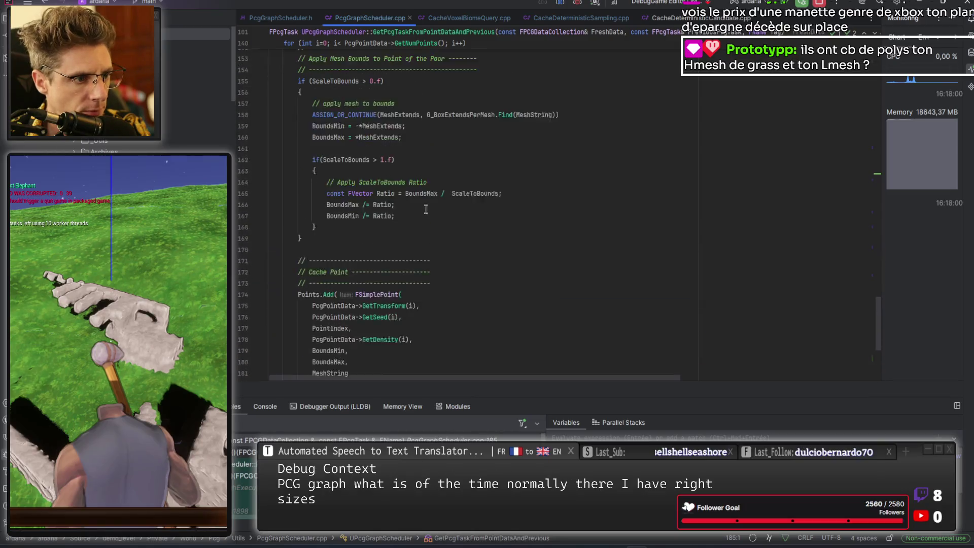
pyautogui.scroll(6, 436, 212)
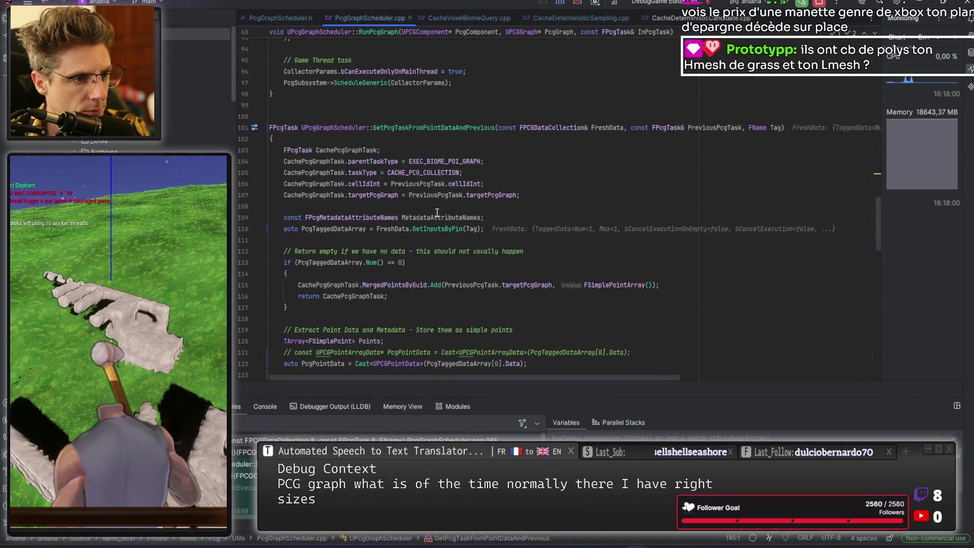
pyautogui.scroll(-20, 433, 212)
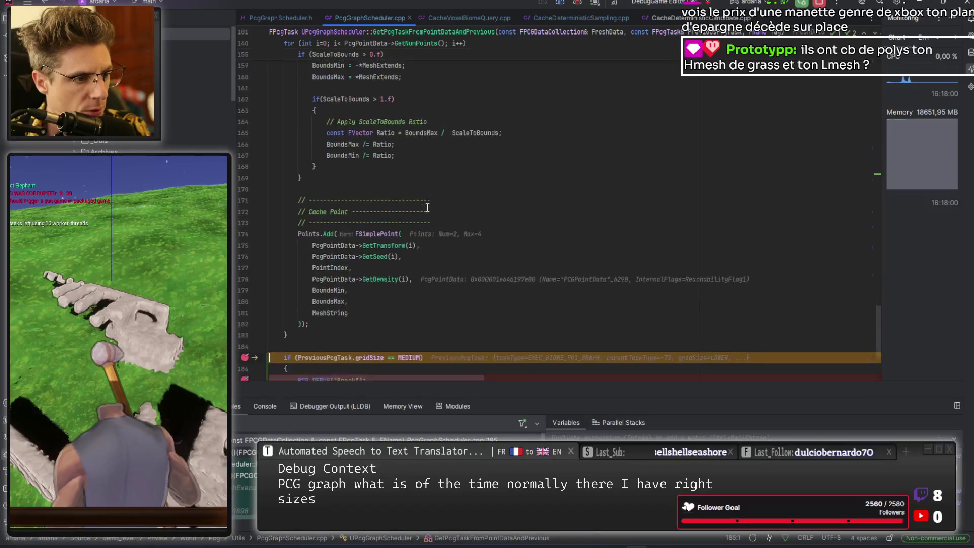
pyautogui.moveTo(364, 260)
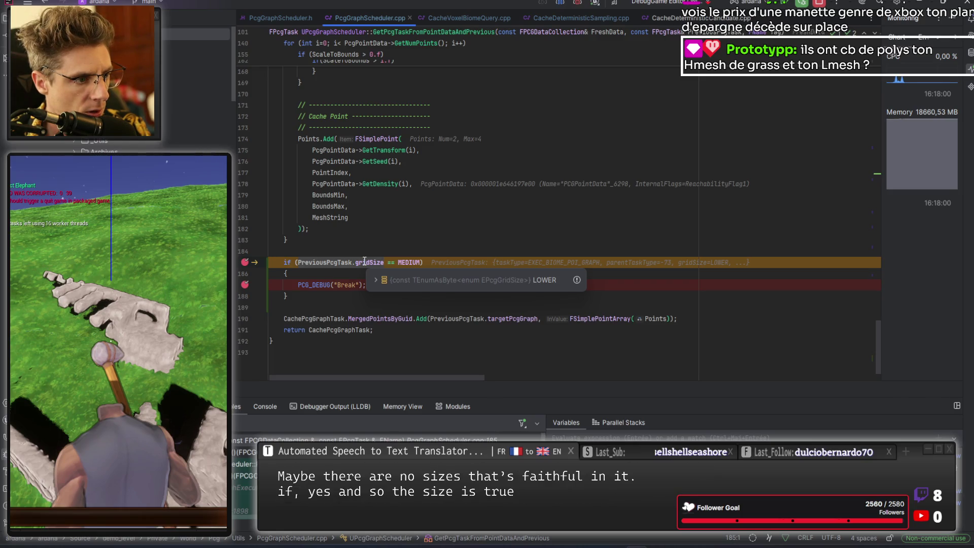
# - Resume execution repeatedly through nine successive breakpoint hits
pyautogui.click(785, 4)
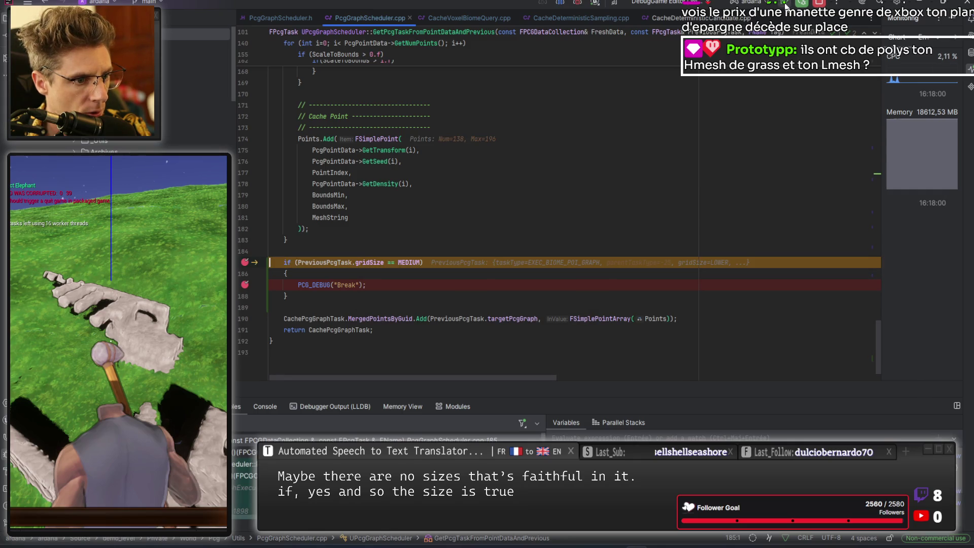
pyautogui.click(785, 5)
pyautogui.click(785, 4)
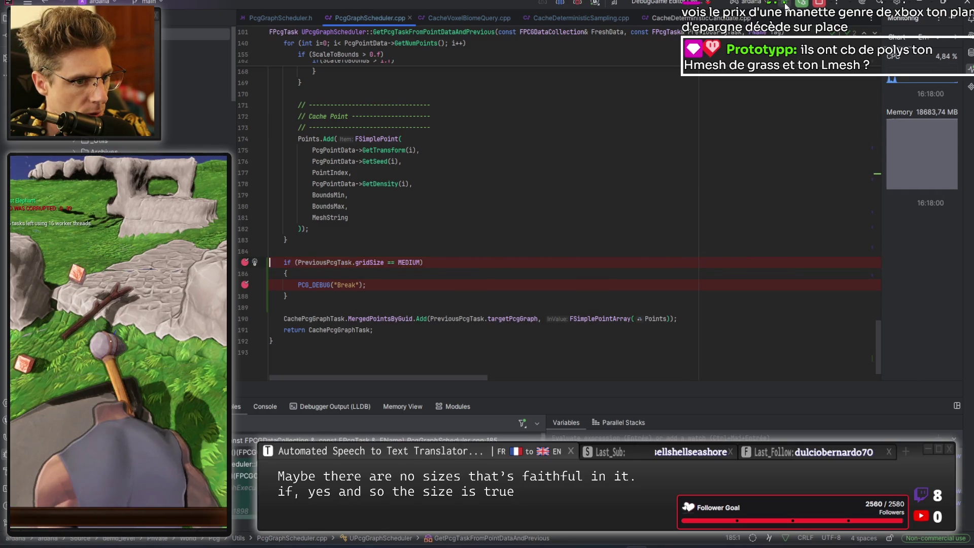
pyautogui.click(785, 5)
pyautogui.click(785, 4)
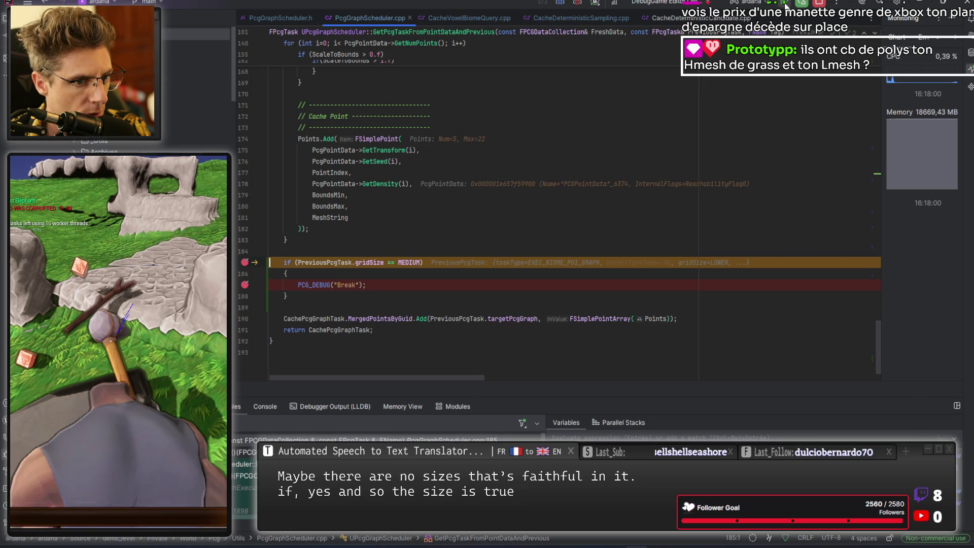
pyautogui.click(785, 4)
pyautogui.click(785, 4)
pyautogui.click(785, 5)
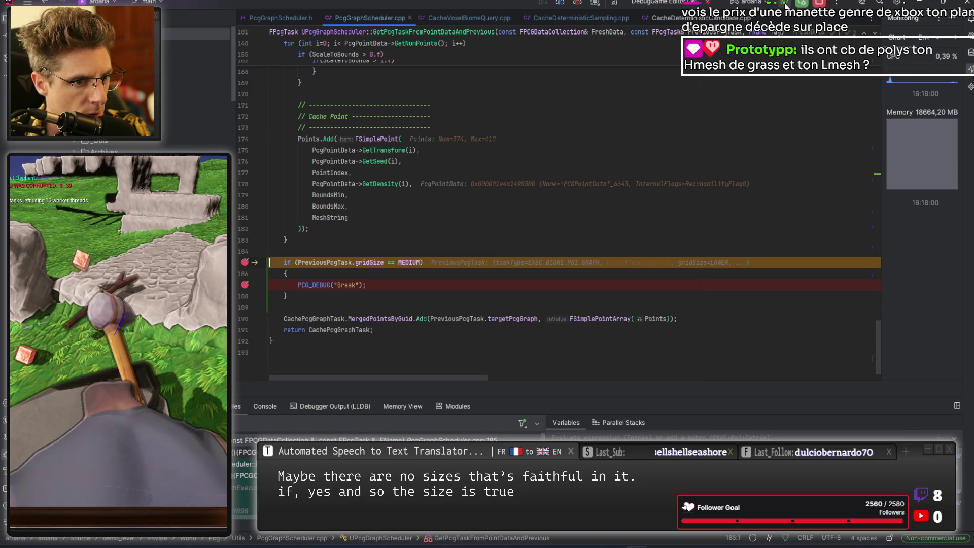
pyautogui.click(785, 4)
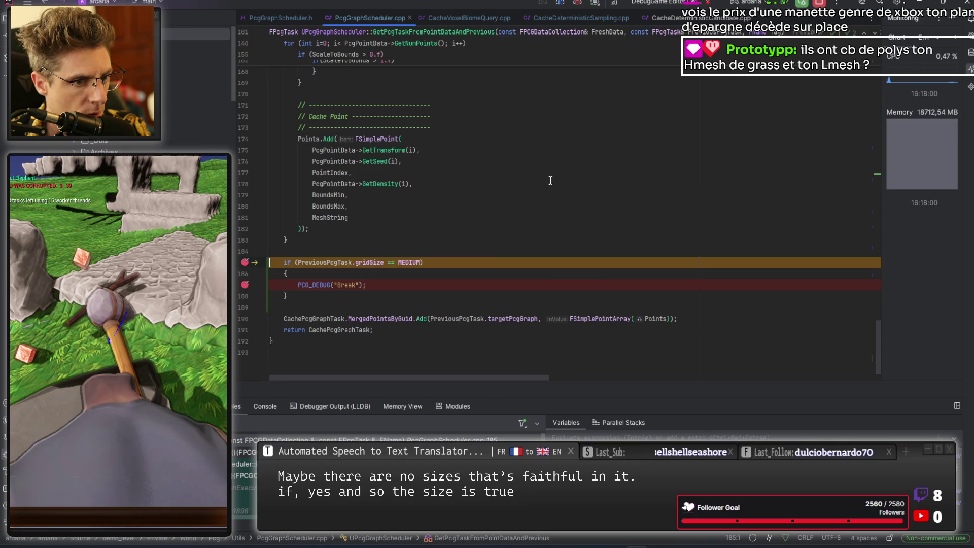
# - Remove the line 185 breakpoint, resume execution, and return to Unreal Editor
pyautogui.click(245, 263)
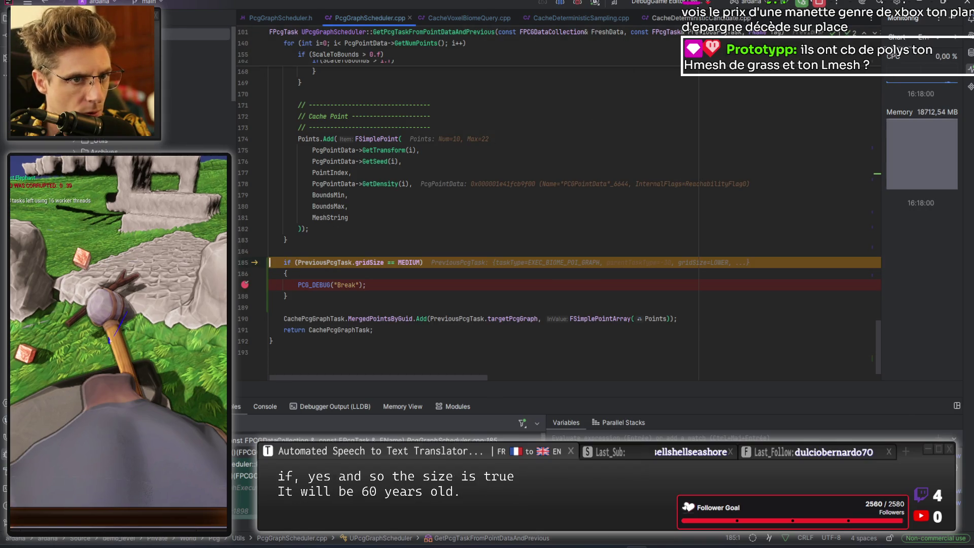
pyautogui.click(785, 4)
pyautogui.hotkey('alt', 'Tab')
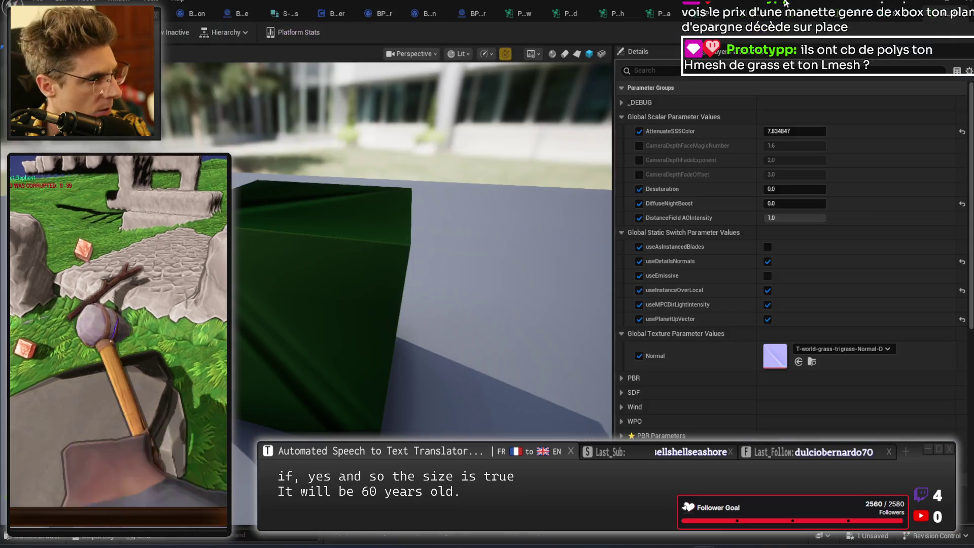
# - Re-add the line 185 breakpoint with Ctrl+F8, trigger it from Unreal, and confirm gridSize is LOW
pyautogui.hotkey('ctrl', 'F8')
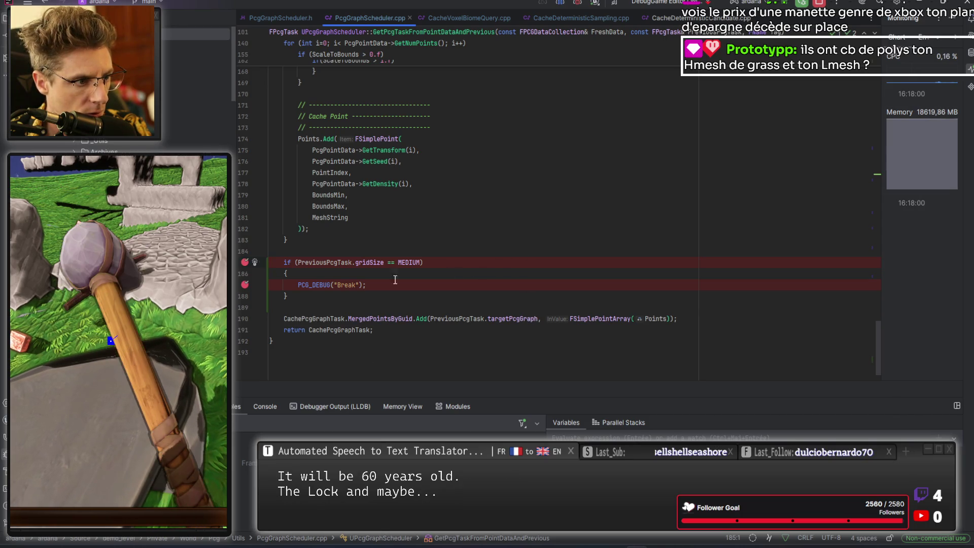
pyautogui.hotkey('alt', 'Tab')
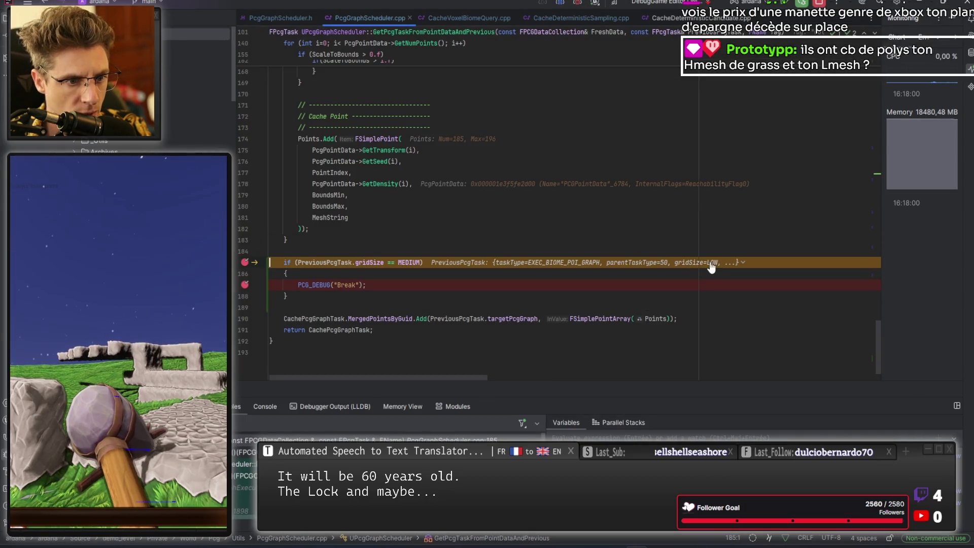
pyautogui.moveTo(376, 263)
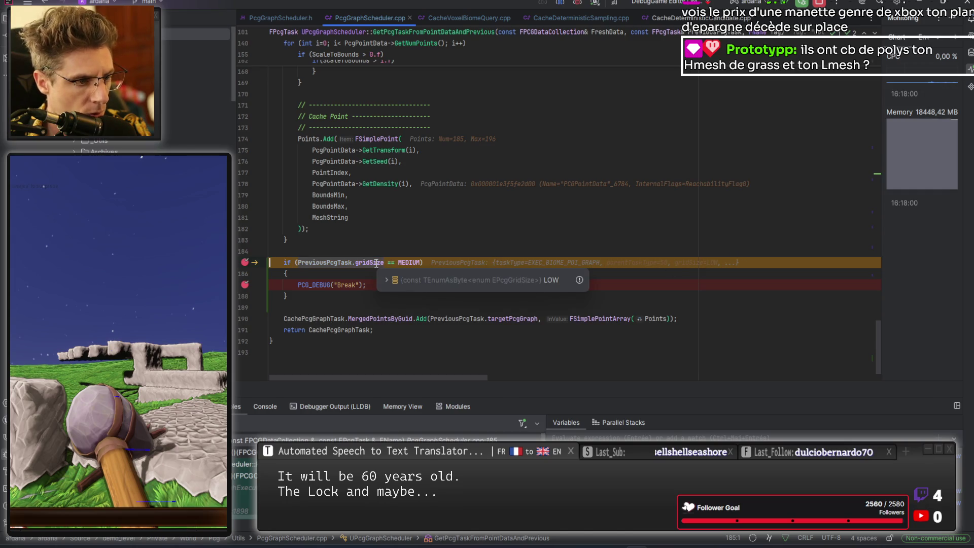
pyautogui.scroll(1, 390, 232)
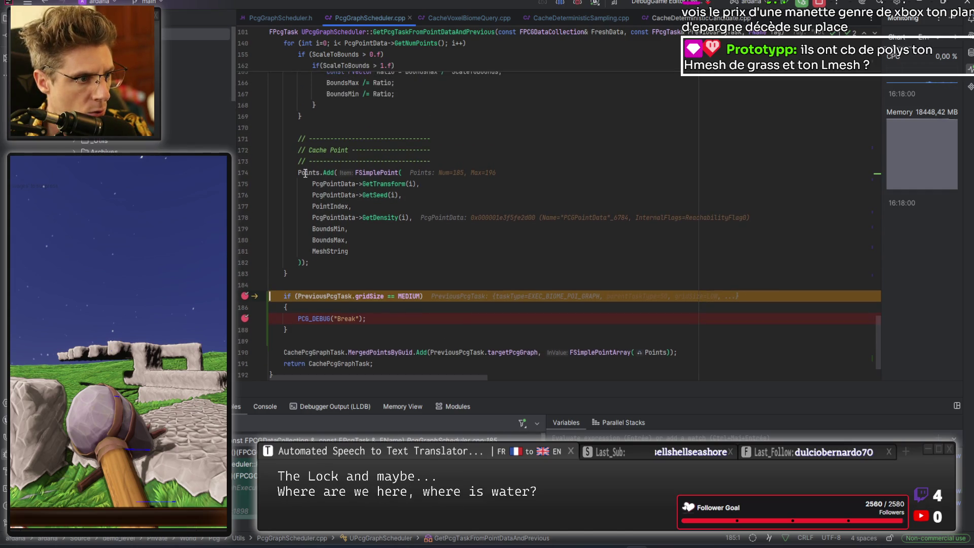
pyautogui.moveTo(305, 174)
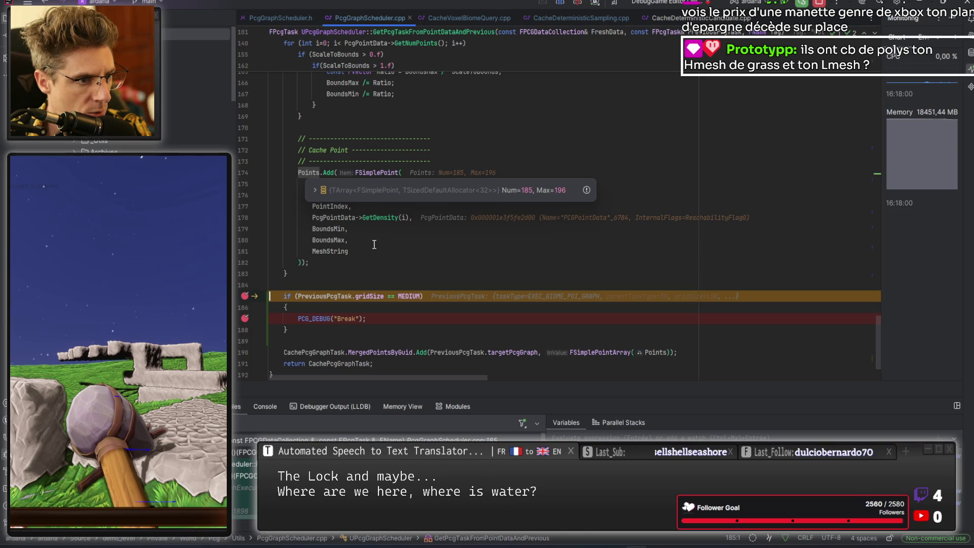
pyautogui.click(365, 196)
pyautogui.click(315, 186)
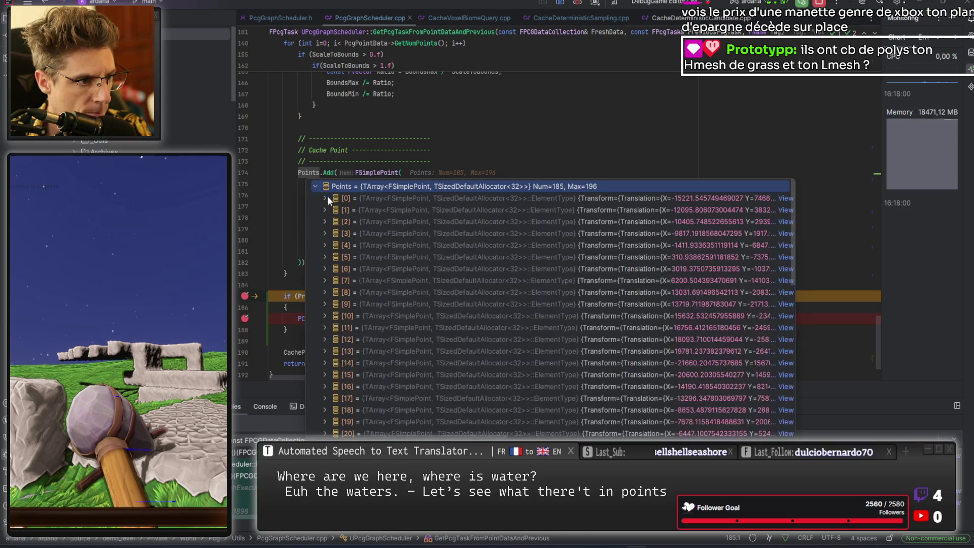
pyautogui.click(325, 197)
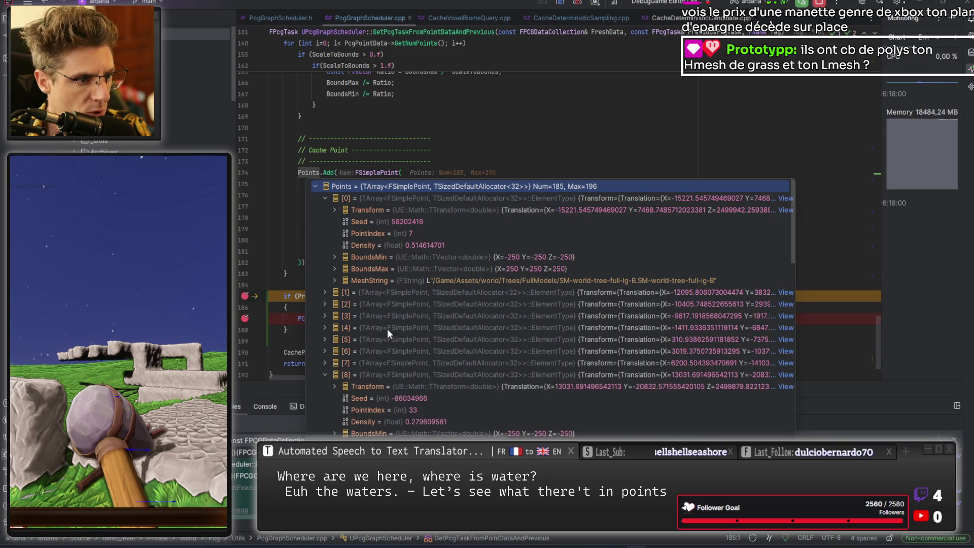
pyautogui.scroll(-10, 379, 333)
pyautogui.click(323, 325)
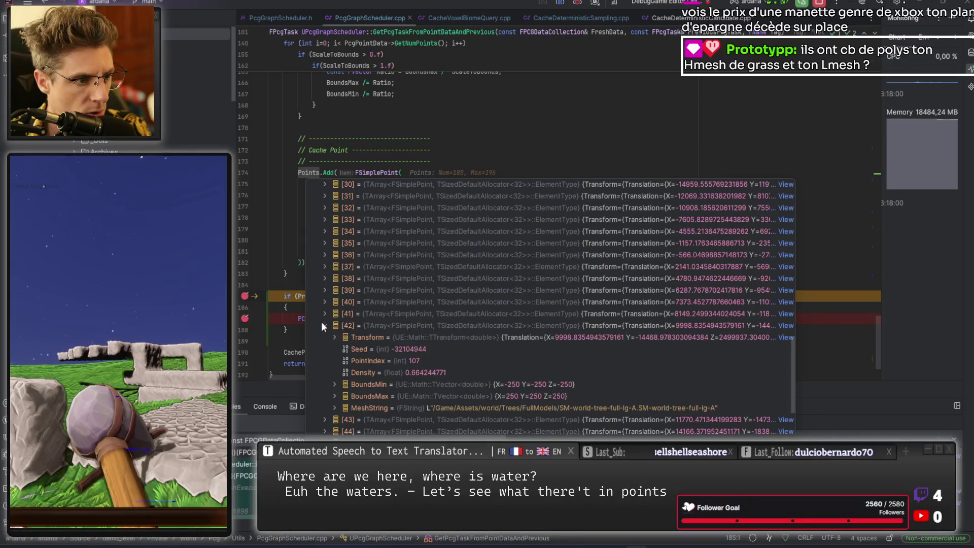
pyautogui.doubleClick(403, 412)
pyautogui.scroll(-5, 459, 330)
pyautogui.scroll(-5, 428, 316)
pyautogui.click(324, 335)
pyautogui.scroll(-3, 424, 314)
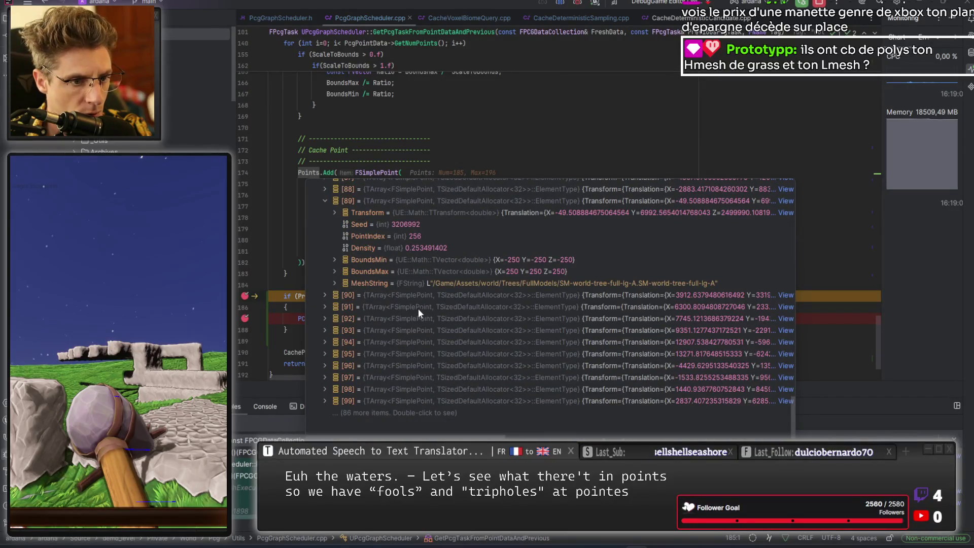
pyautogui.click(325, 377)
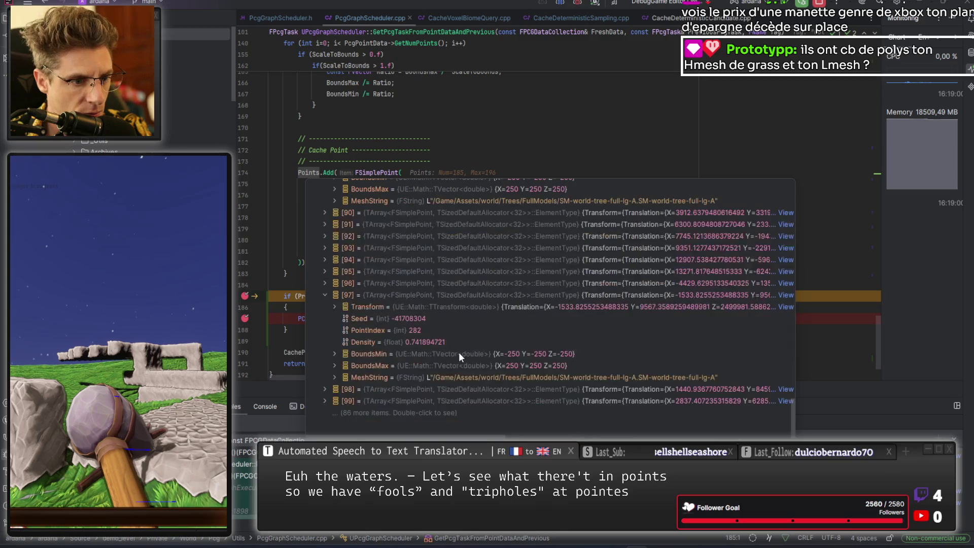
pyautogui.click(521, 100)
pyautogui.scroll(15, 524, 274)
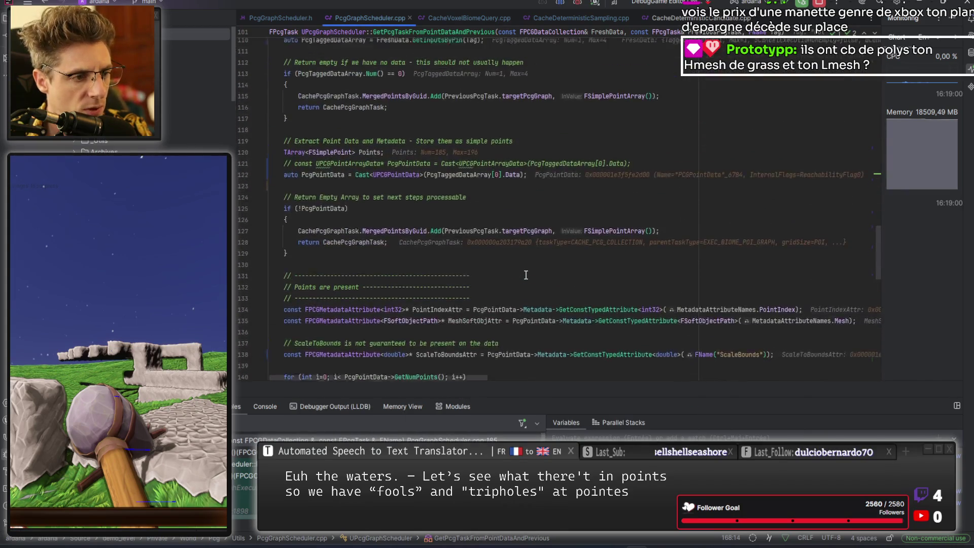
# - Expand the MeshSoftObjAttr value in the debugger and find its Values list empty
pyautogui.scroll(-15, 503, 249)
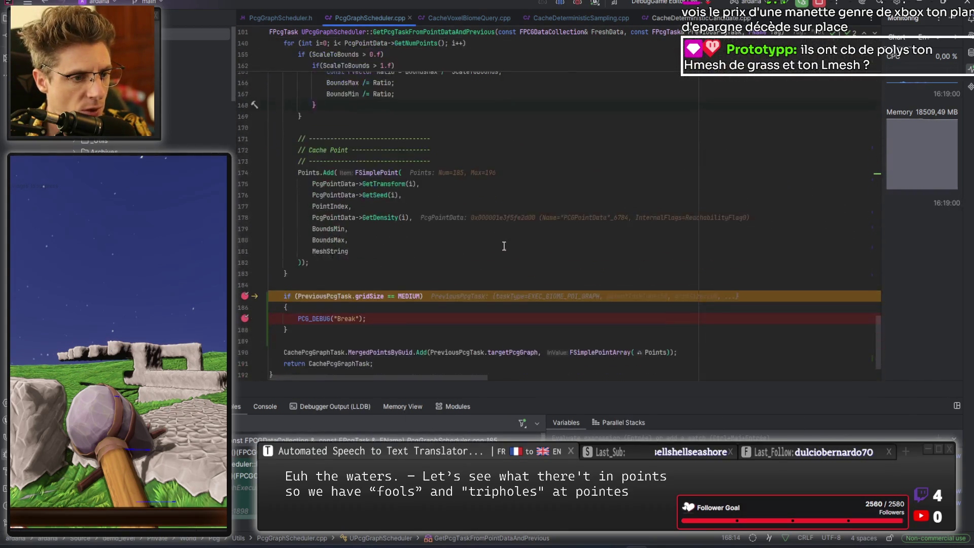
pyautogui.scroll(15, 503, 251)
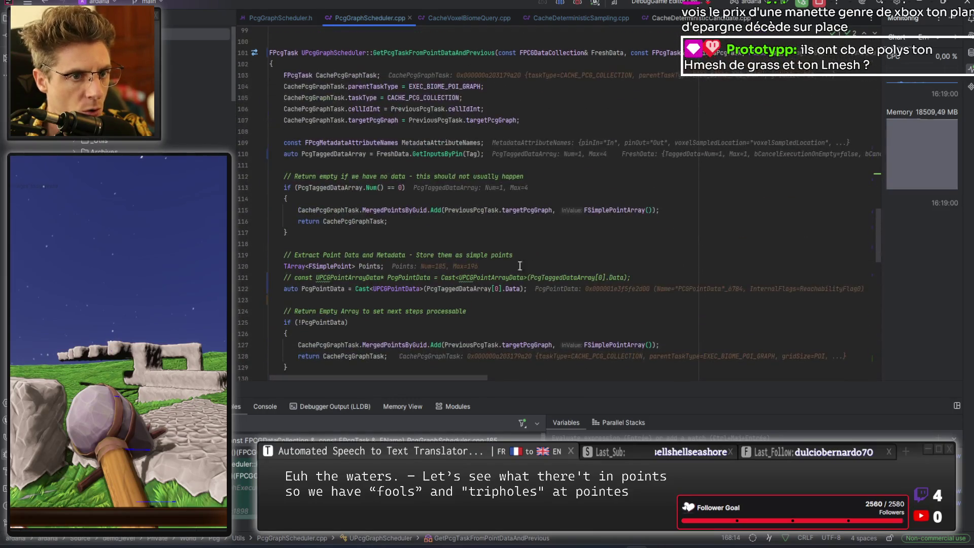
pyautogui.scroll(5, 567, 217)
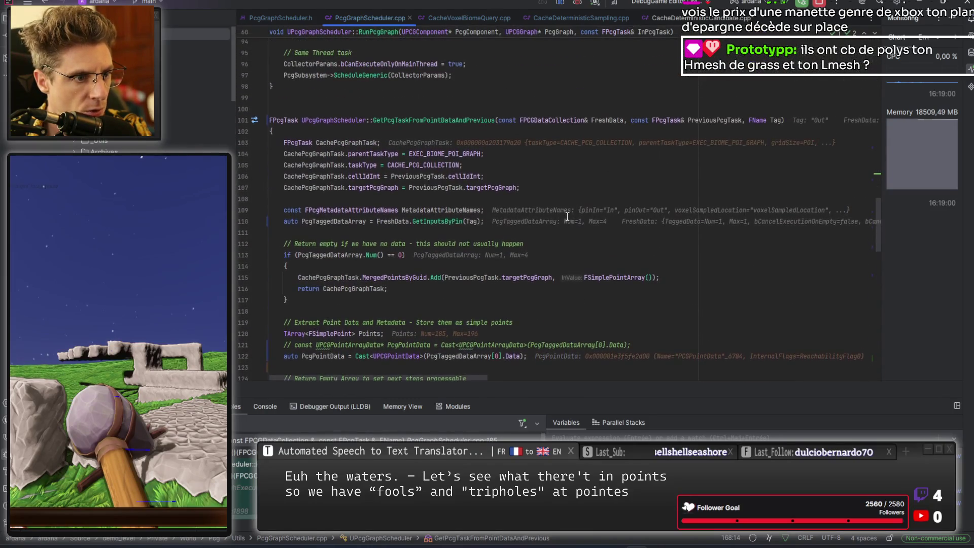
pyautogui.scroll(-8, 558, 224)
pyautogui.scroll(-5, 534, 218)
pyautogui.scroll(-1, 551, 184)
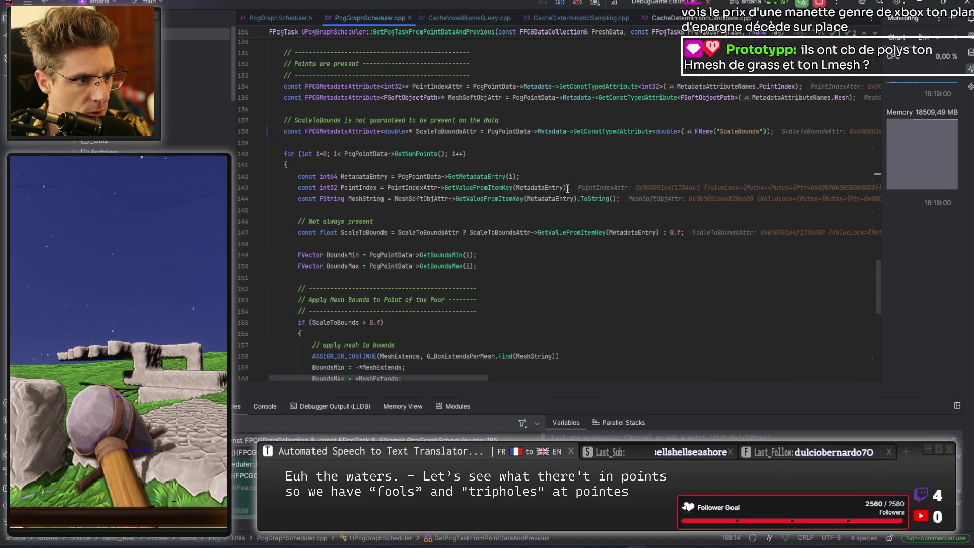
pyautogui.moveTo(382, 202)
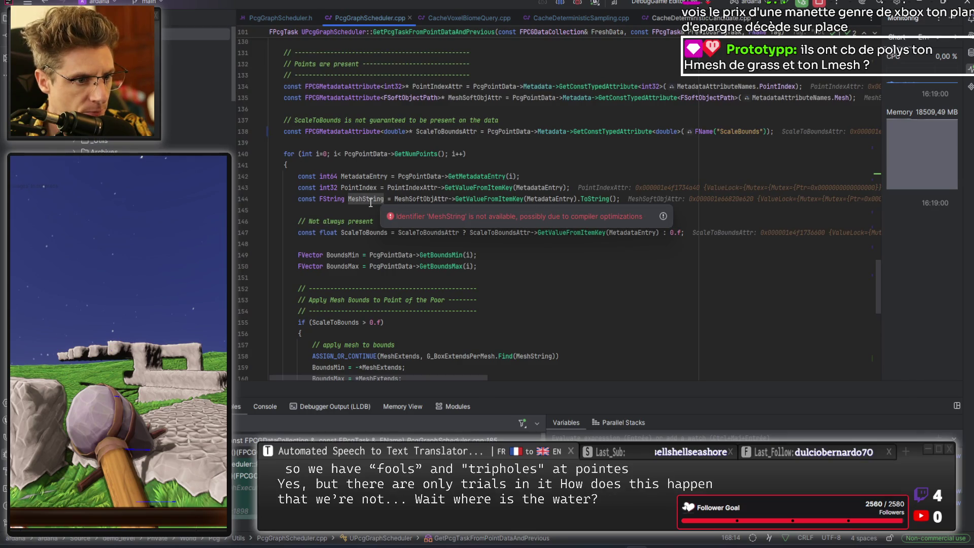
pyautogui.click(479, 115)
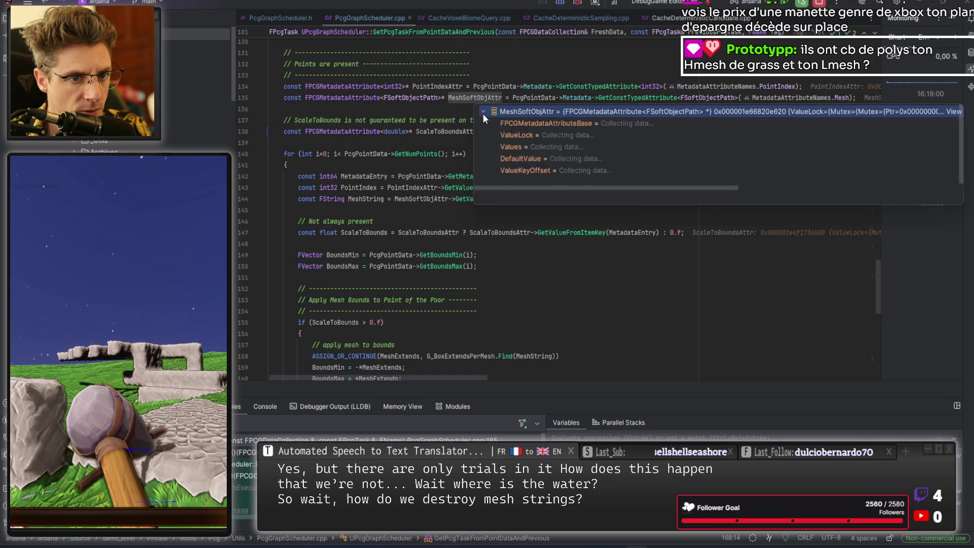
pyautogui.click(493, 146)
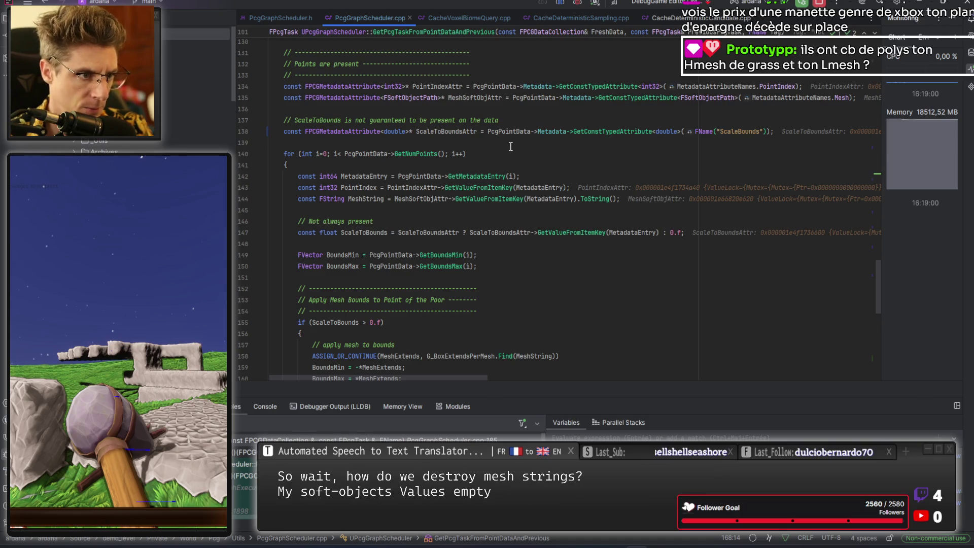
pyautogui.scroll(-10, 570, 148)
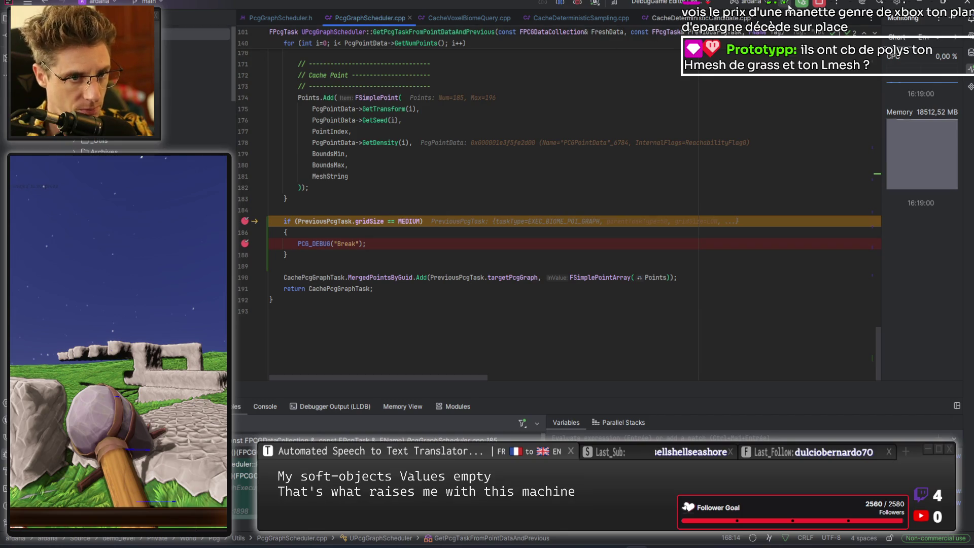
# - Resume past one more hit, remove the line 185 breakpoint, and let the game run
pyautogui.click(787, 7)
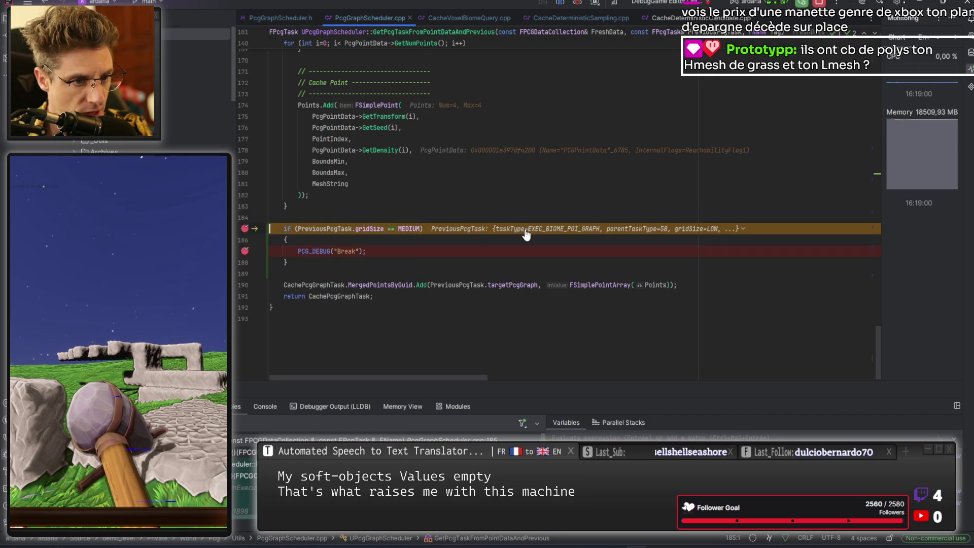
pyautogui.click(246, 229)
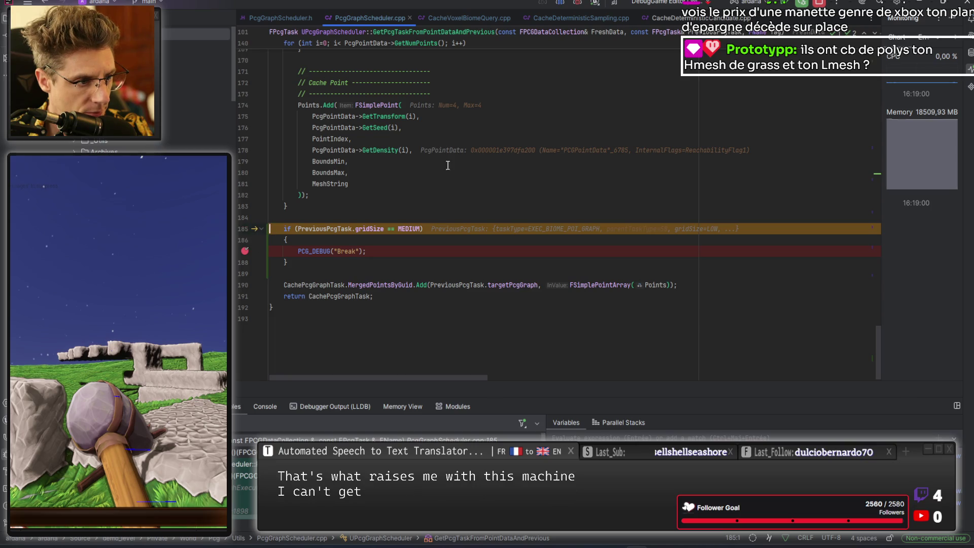
pyautogui.click(785, 5)
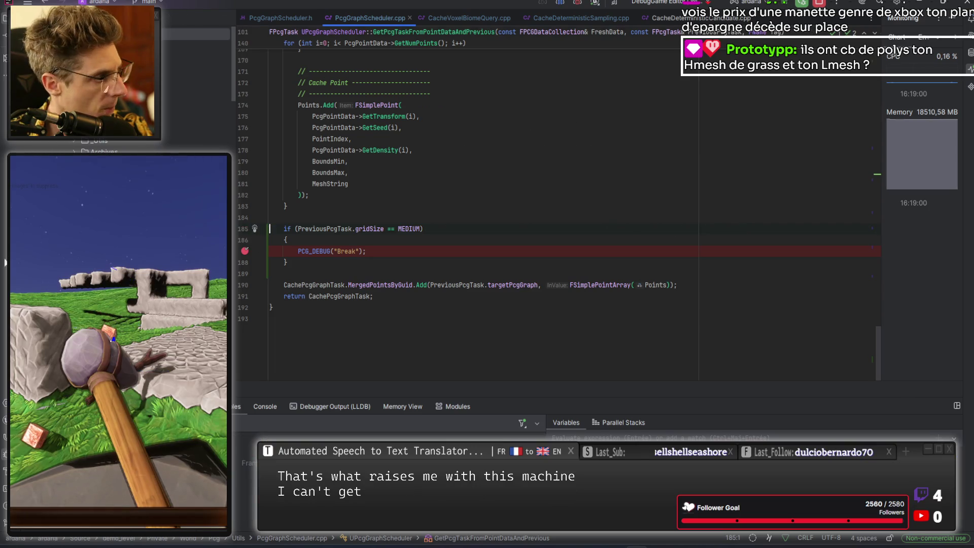
# - Return to Unreal Editor, check the PCG debug log, and open the grass clump mesh tab
pyautogui.hotkey('alt', 'Tab')
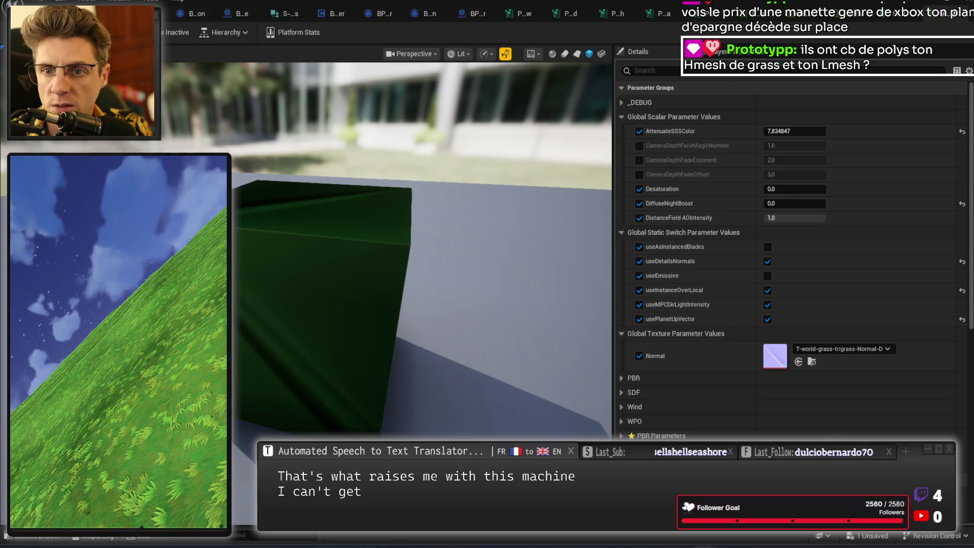
pyautogui.hotkey('alt', 'Tab')
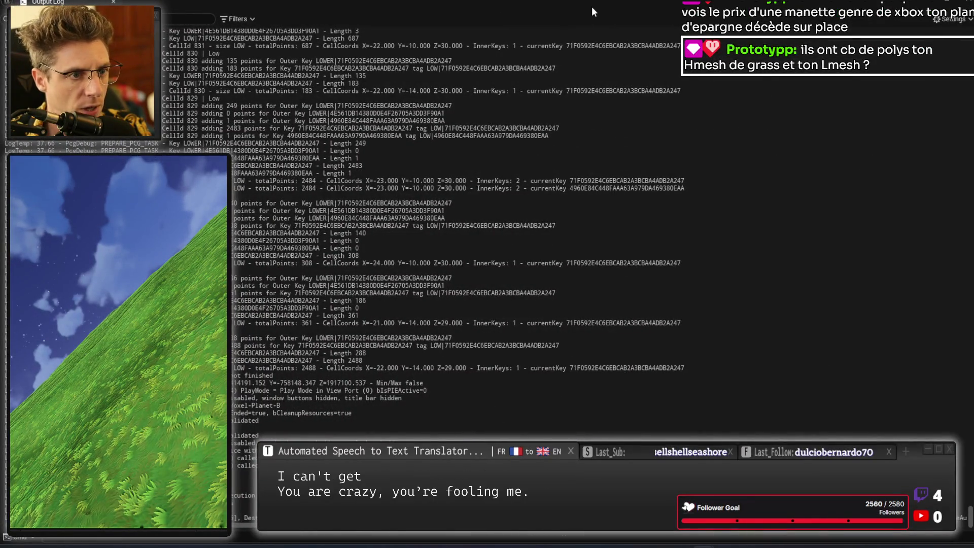
pyautogui.hotkey('alt', 'Tab')
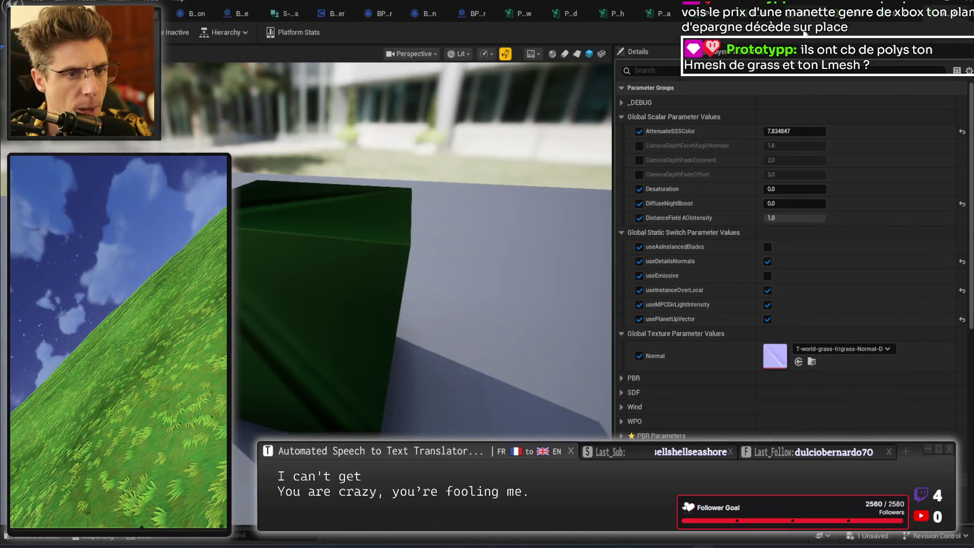
pyautogui.click(897, 18)
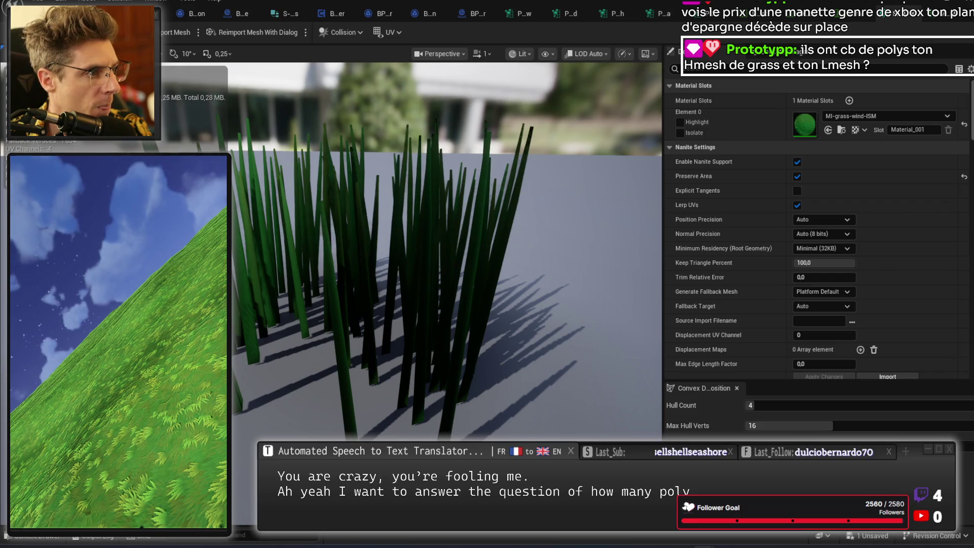
# - Look down on the grass clump and switch the viewport view mode to Wireframe
pyautogui.moveTo(412, 273)
pyautogui.mouseDown()
pyautogui.moveTo(438, 332)
pyautogui.moveTo(480, 373)
pyautogui.mouseUp()
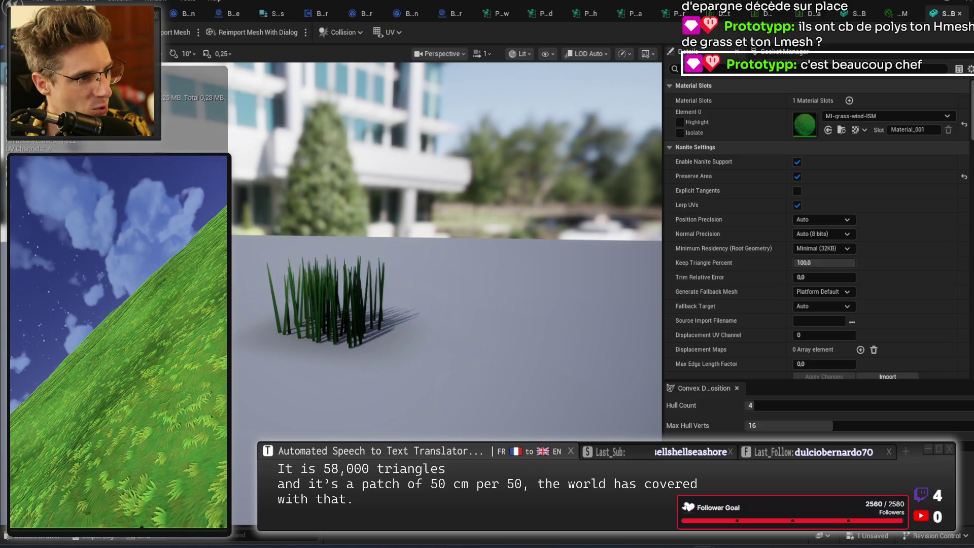
pyautogui.scroll(5, 446, 254)
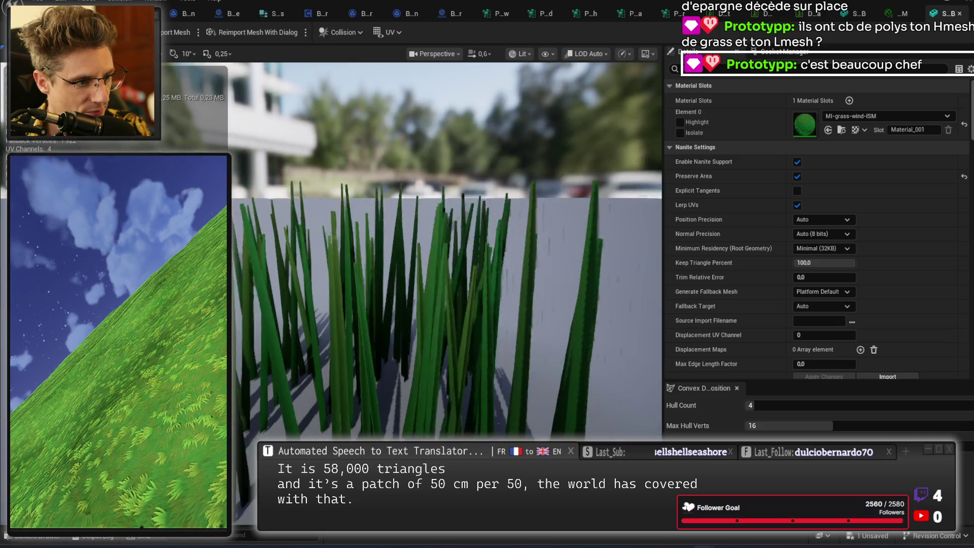
pyautogui.scroll(-2, 425, 160)
pyautogui.click(525, 56)
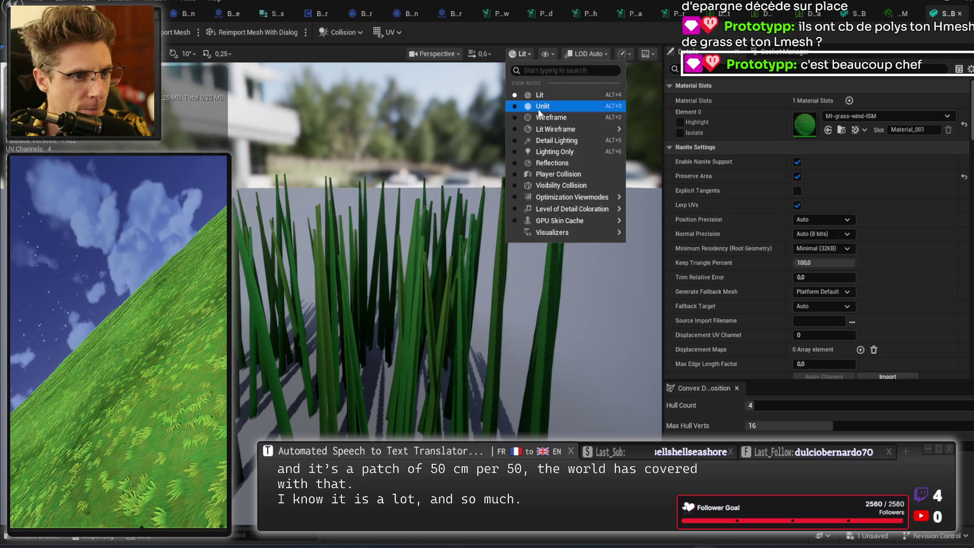
pyautogui.click(533, 116)
# - Zoom and orbit around the wireframe grass blades to check their triangle counts, then close the mesh
pyautogui.scroll(-2, 447, 249)
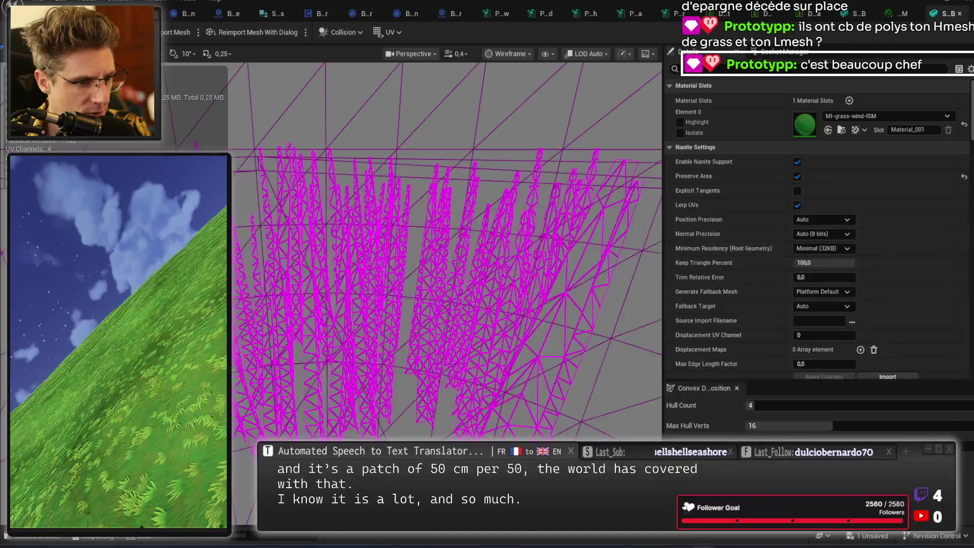
pyautogui.scroll(4, 446, 249)
pyautogui.scroll(-4, 433, 251)
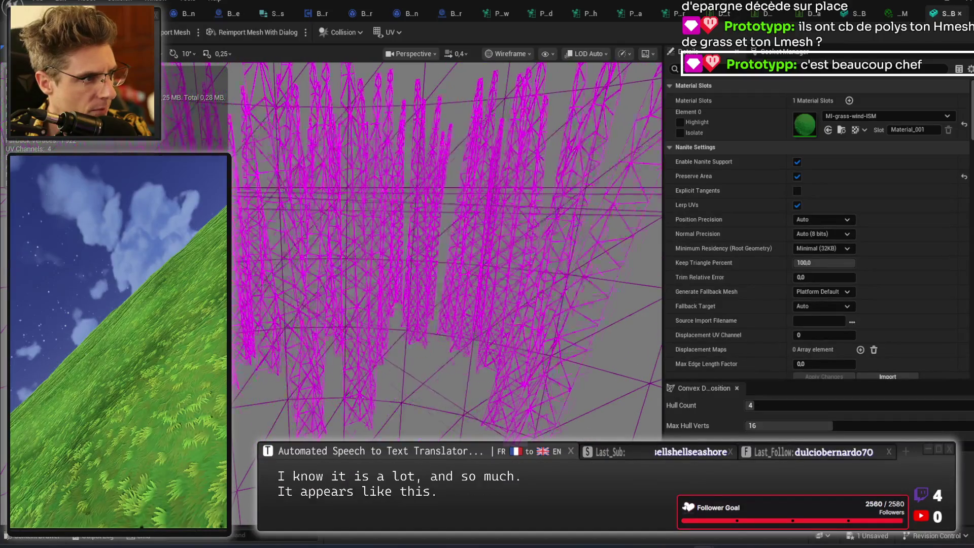
pyautogui.scroll(-2, 447, 248)
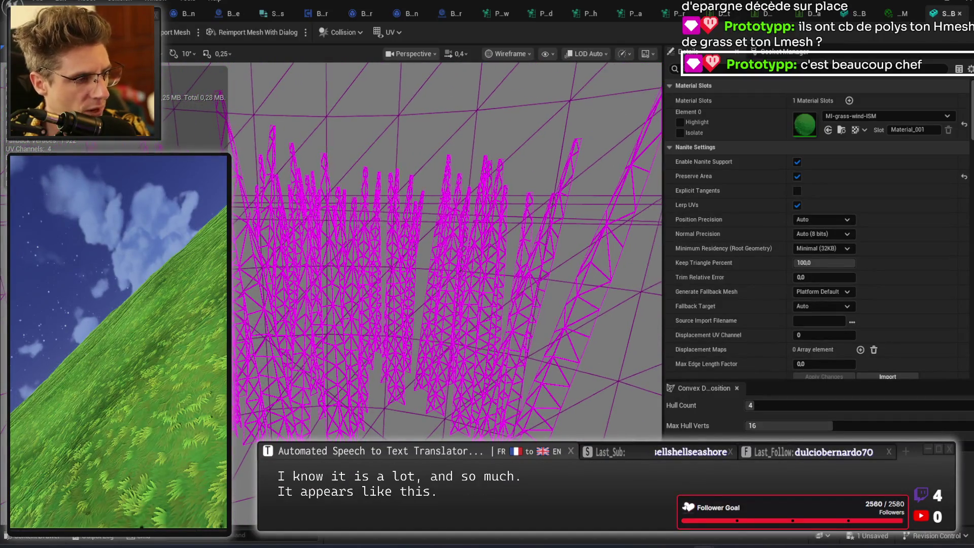
pyautogui.scroll(4, 447, 249)
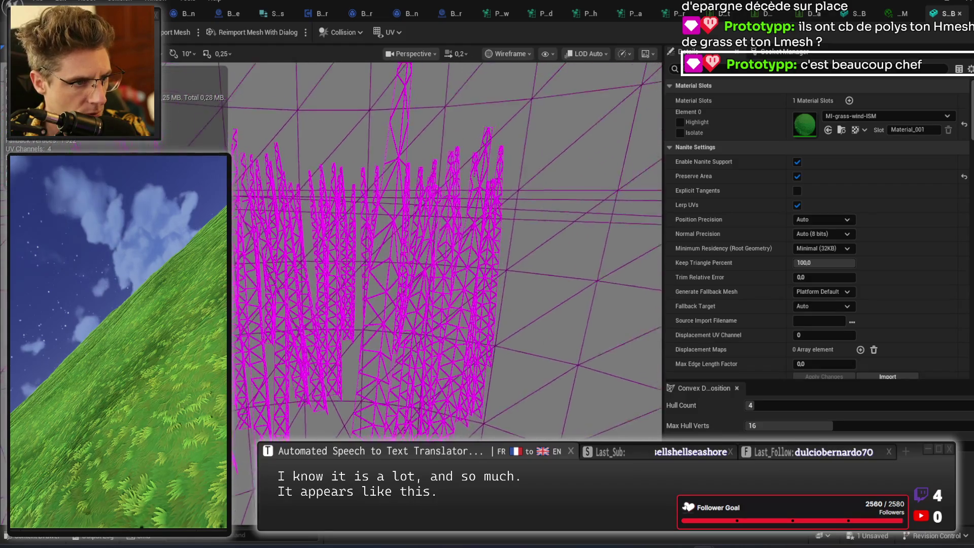
pyautogui.scroll(5, 446, 248)
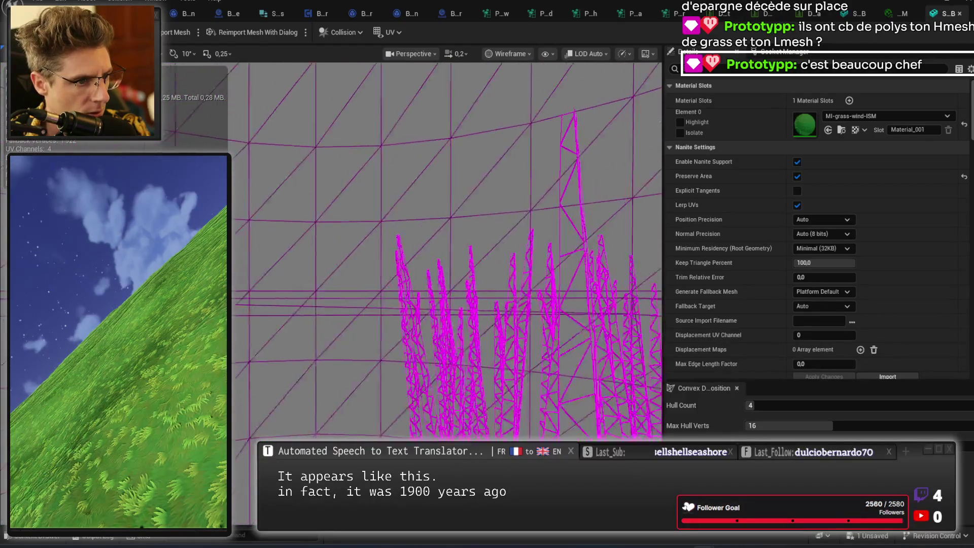
pyautogui.scroll(-5, 447, 249)
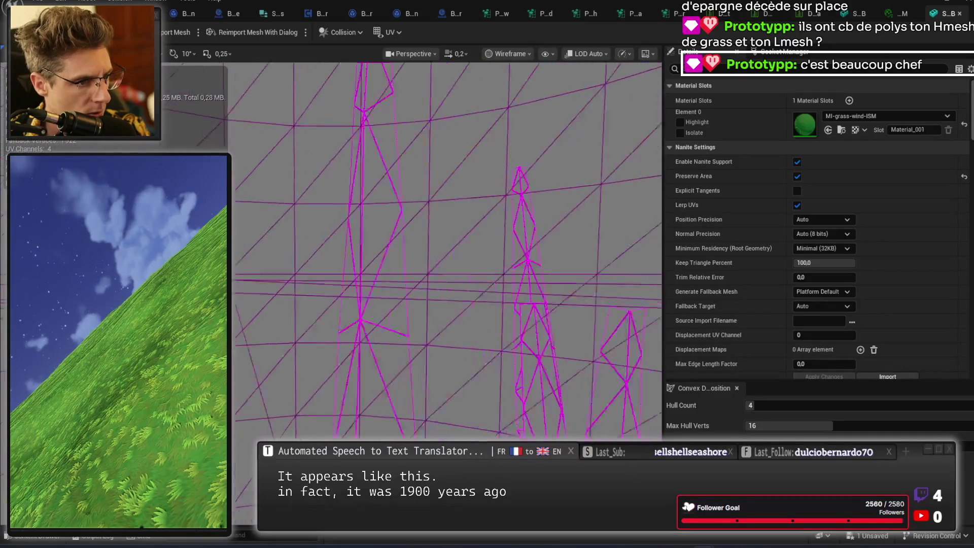
pyautogui.scroll(5, 446, 248)
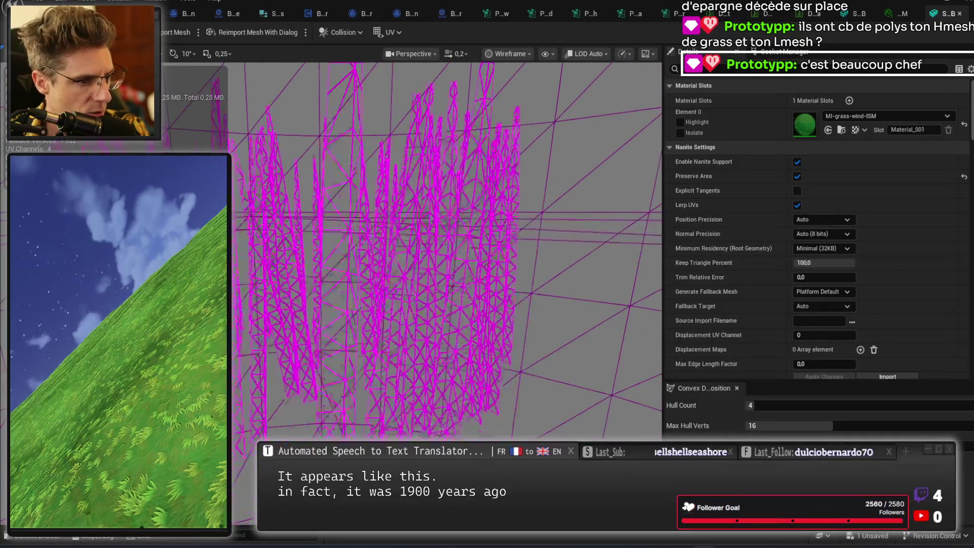
pyautogui.scroll(3, 335, 374)
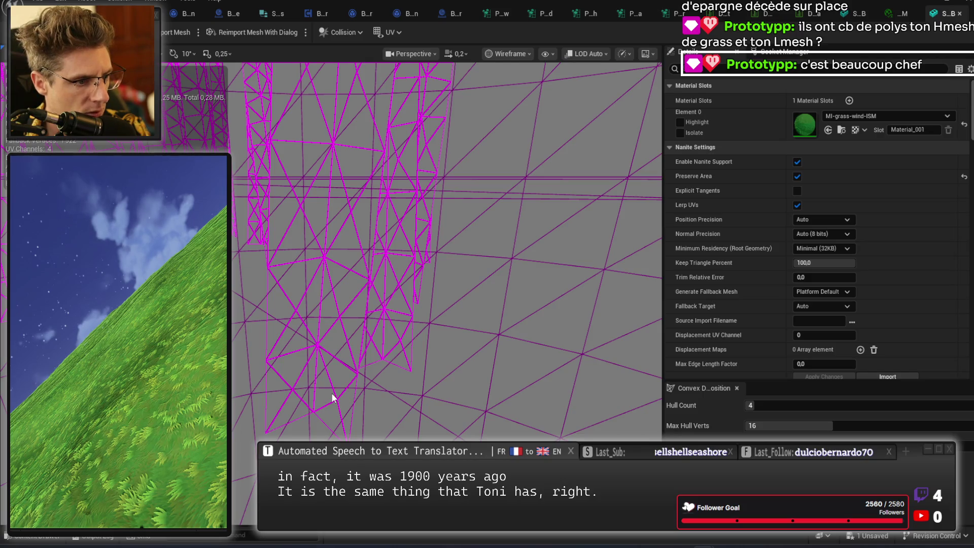
pyautogui.scroll(2, 446, 249)
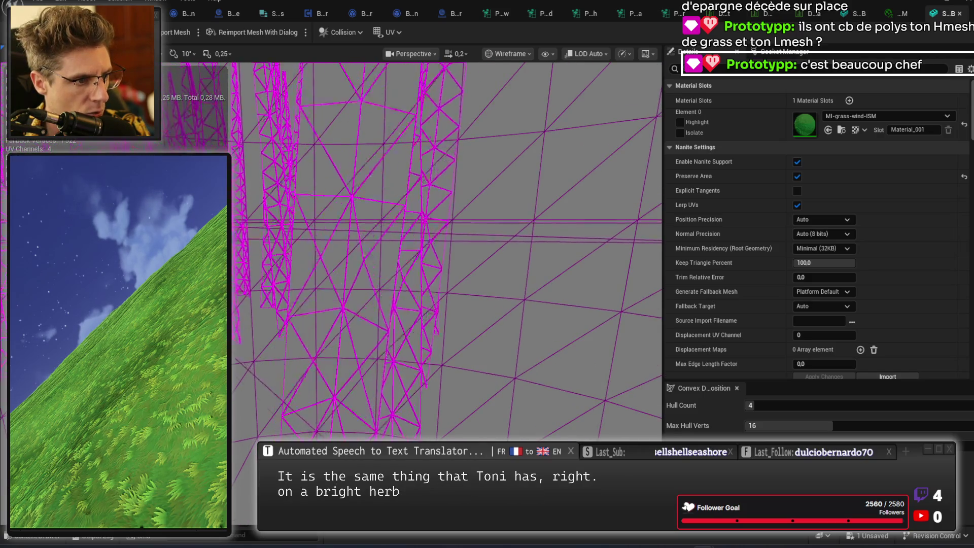
pyautogui.scroll(2, 446, 249)
pyautogui.moveTo(355, 378); pyautogui.dragTo(357, 426)
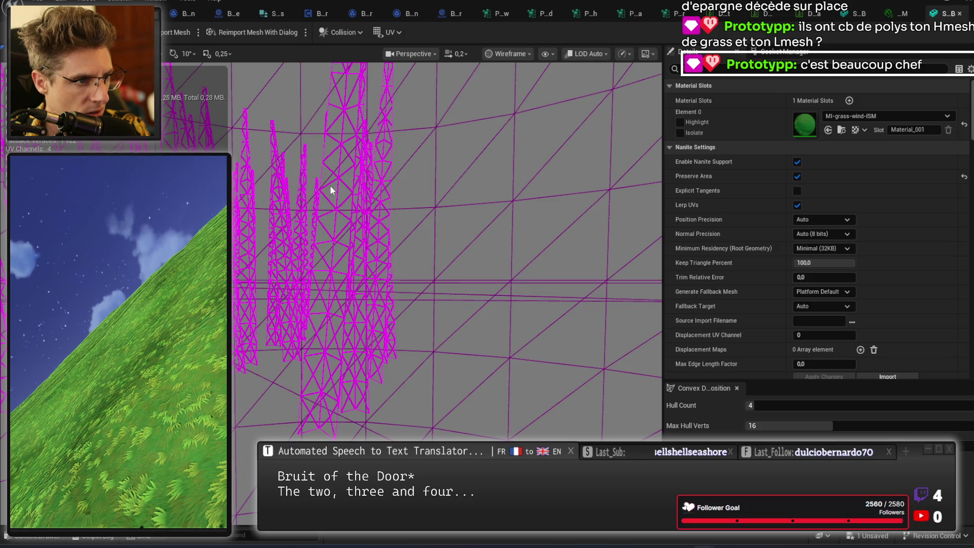
pyautogui.moveTo(327, 167)
pyautogui.mouseDown()
pyautogui.moveTo(316, 160)
pyautogui.moveTo(326, 166)
pyautogui.mouseUp()
pyautogui.moveTo(396, 214)
pyautogui.mouseDown()
pyautogui.moveTo(396, 193)
pyautogui.moveTo(393, 207)
pyautogui.moveTo(436, 223)
pyautogui.moveTo(437, 56)
pyautogui.mouseUp()
pyautogui.click(960, 16)
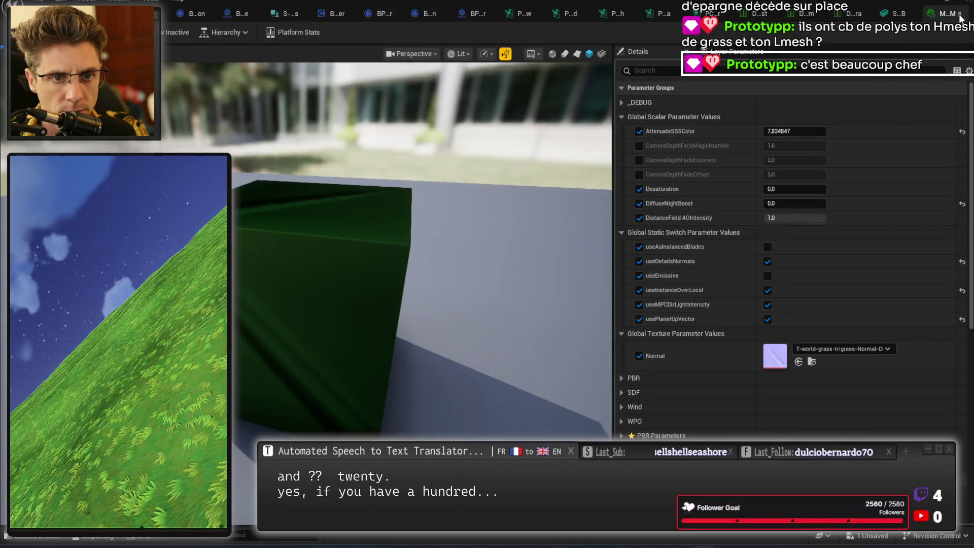
# - Close the open grass assets and inspect the Grass-Med-2 row's mesh
pyautogui.click(959, 14)
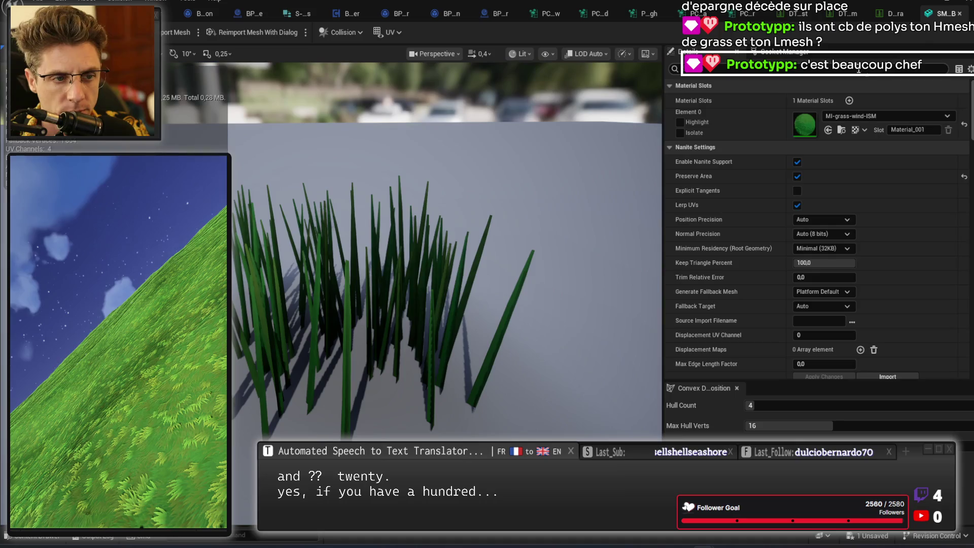
pyautogui.click(959, 16)
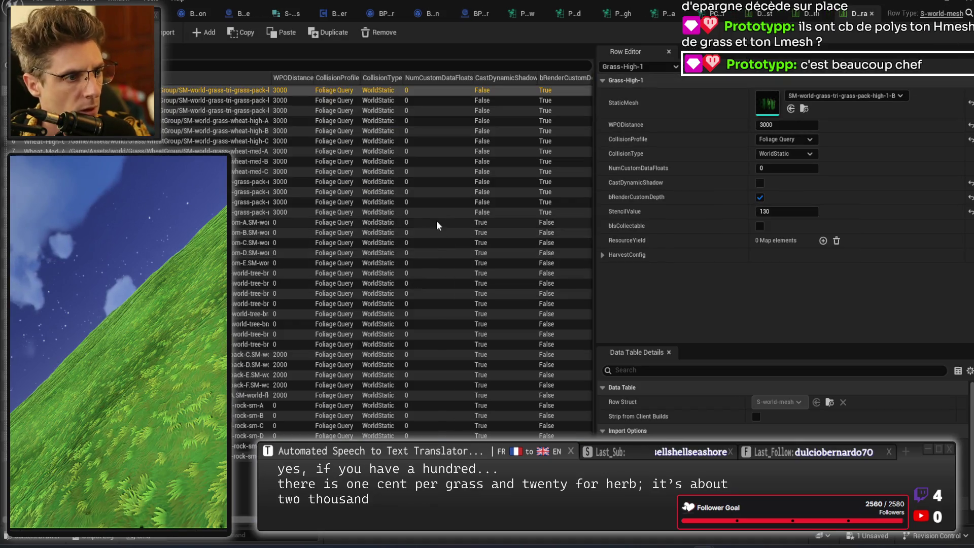
pyautogui.click(547, 192)
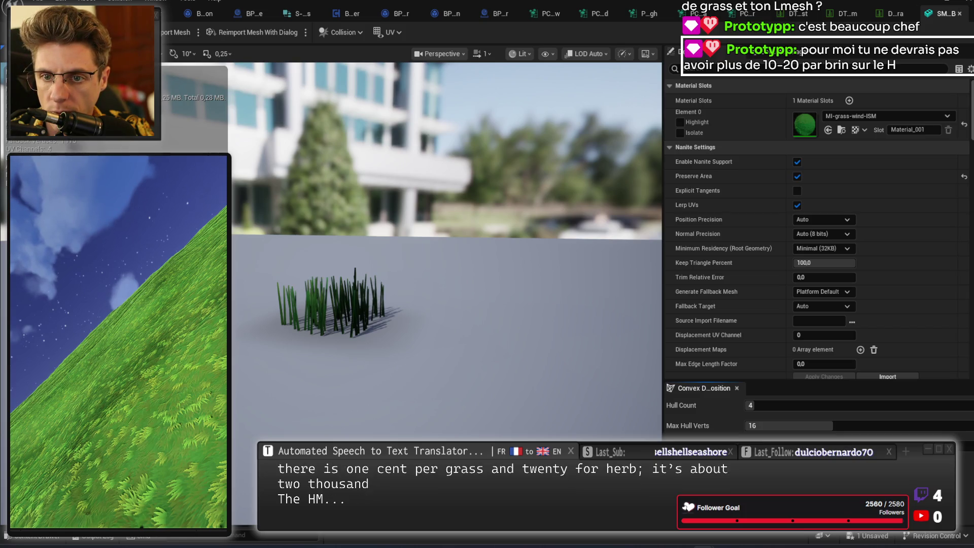
pyautogui.moveTo(394, 236)
pyautogui.mouseDown()
pyautogui.moveTo(394, 197)
pyautogui.moveTo(355, 200)
pyautogui.mouseUp()
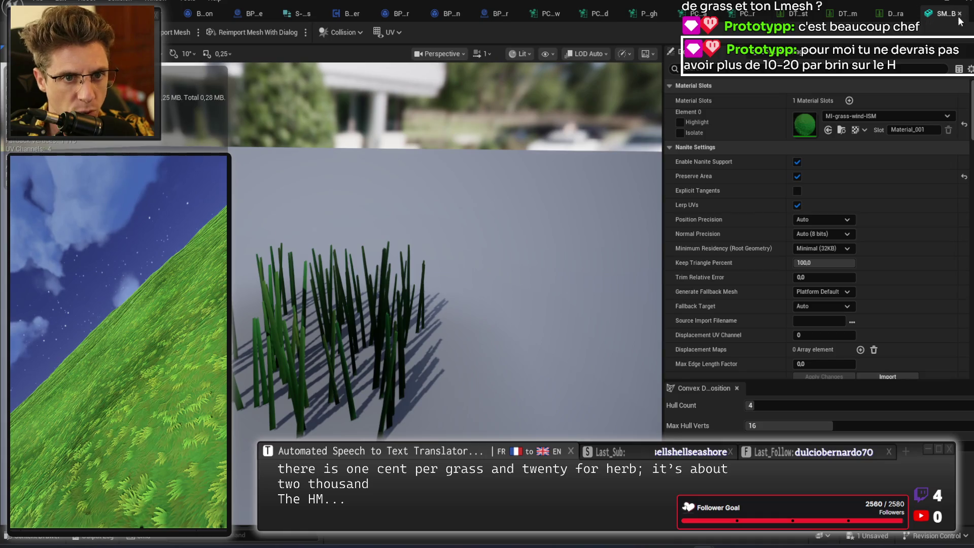
pyautogui.click(959, 14)
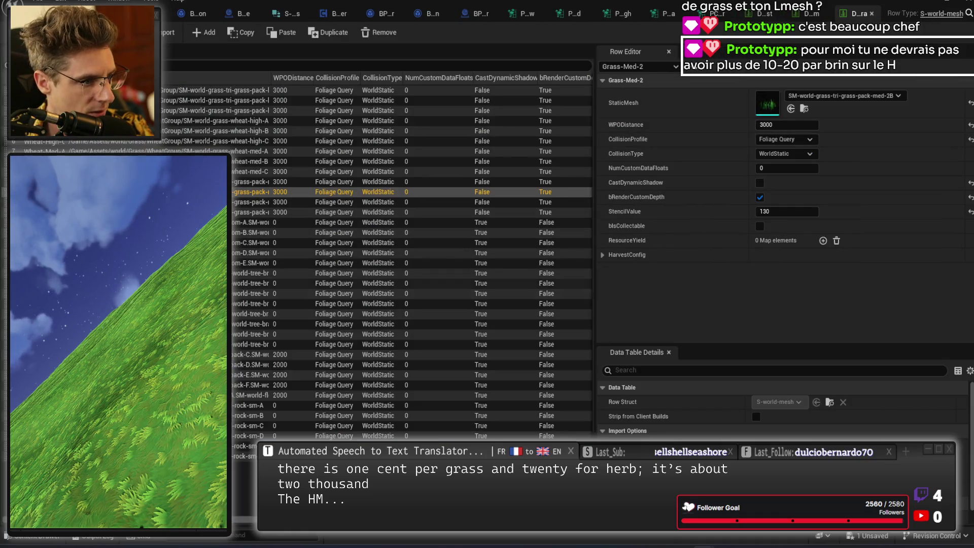
# - Review the Flower-E, Rock-SM-C, Grass-Med-3 and Wheat-Med-B rows, previewing the wheat mesh
pyautogui.click(243, 375)
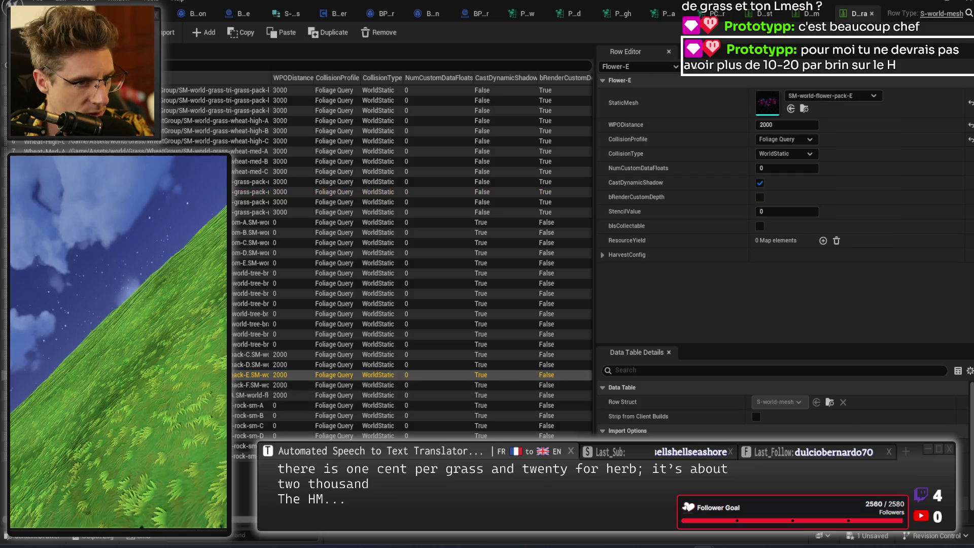
pyautogui.click(248, 425)
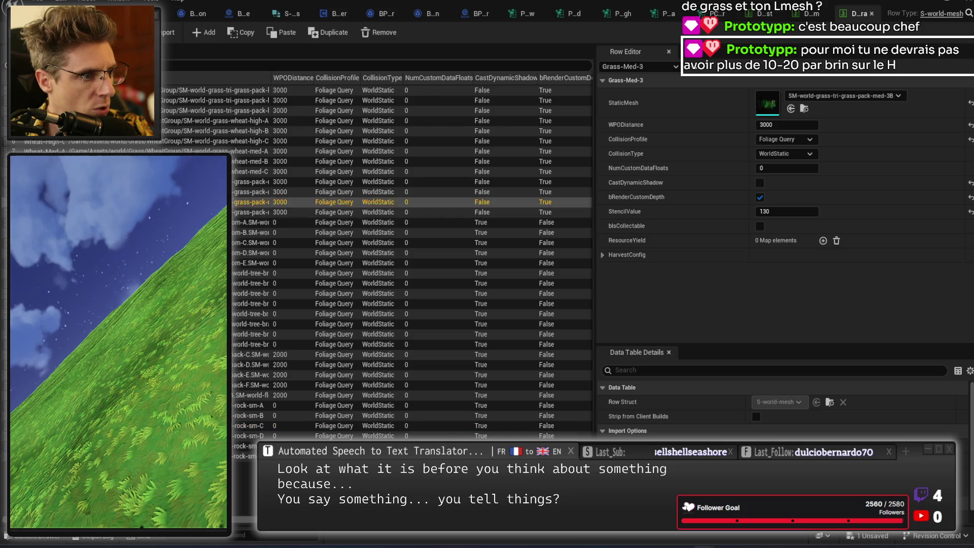
pyautogui.click(243, 202)
pyautogui.click(248, 161)
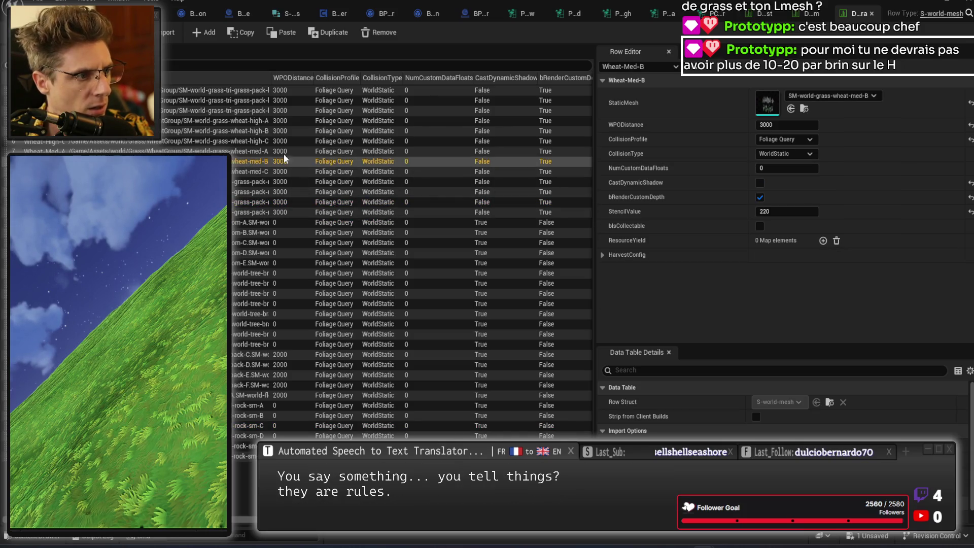
pyautogui.doubleClick(768, 106)
pyautogui.moveTo(416, 269)
pyautogui.mouseDown()
pyautogui.moveTo(446, 274)
pyautogui.moveTo(441, 281)
pyautogui.moveTo(426, 265)
pyautogui.mouseUp()
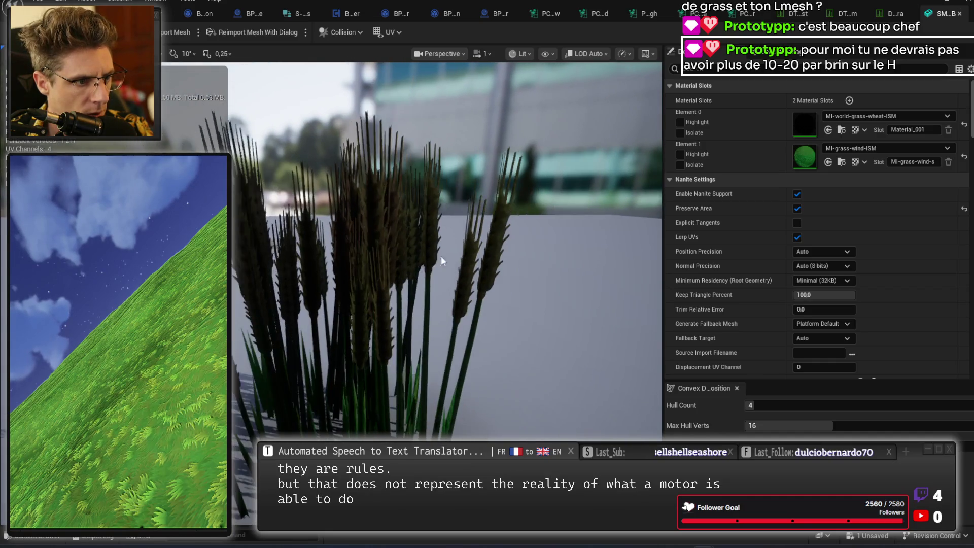
pyautogui.click(959, 13)
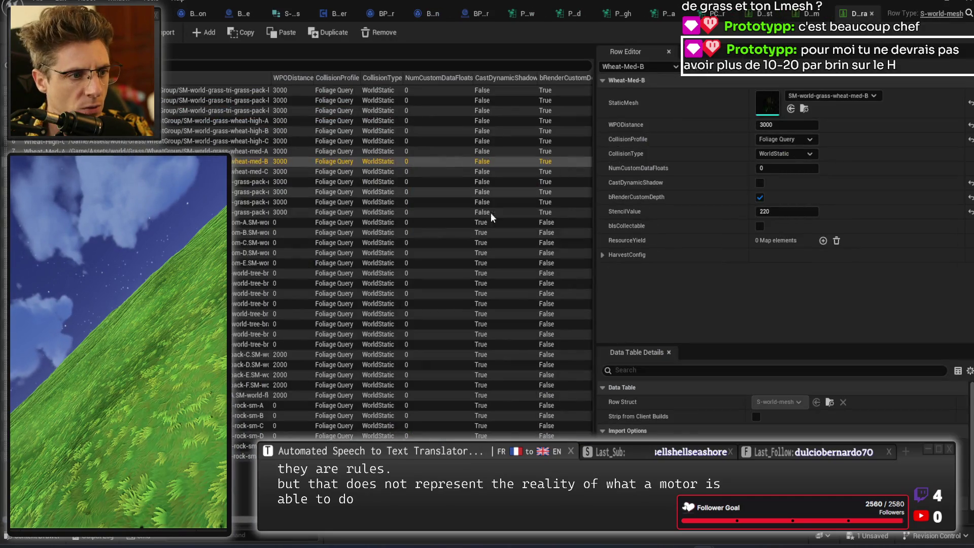
pyautogui.press('Escape')
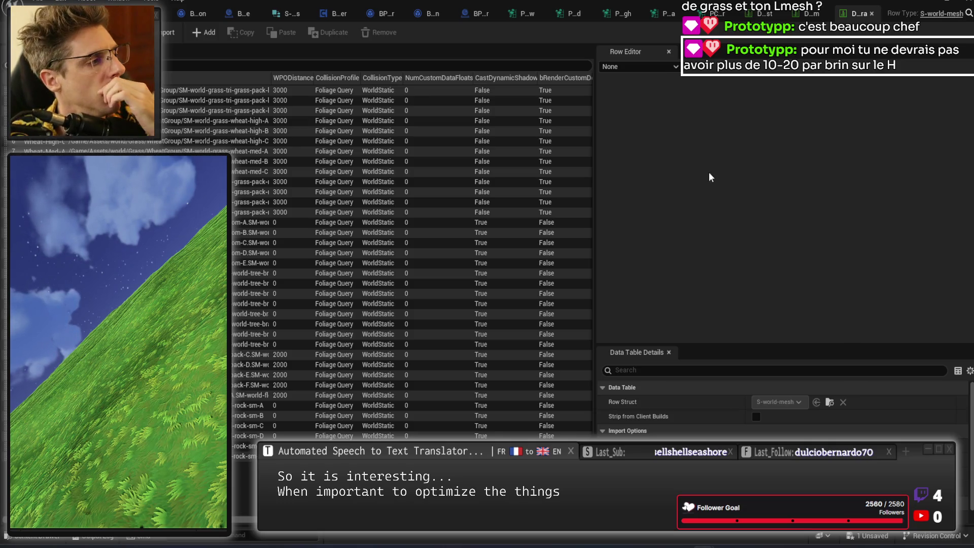
# - Place the Grass-High-1 row's tri-grass-pack-high-1-B mesh into the level
pyautogui.click(269, 90)
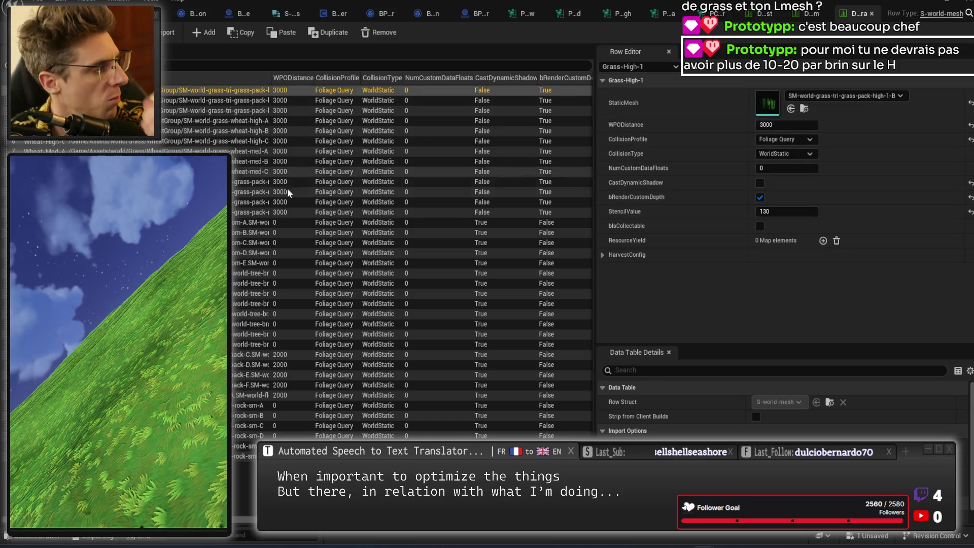
pyautogui.moveTo(766, 102)
pyautogui.mouseDown()
pyautogui.moveTo(39, 321)
pyautogui.moveTo(65, 337)
pyautogui.moveTo(66, 353)
pyautogui.mouseUp()
pyautogui.scroll(5, 63, 356)
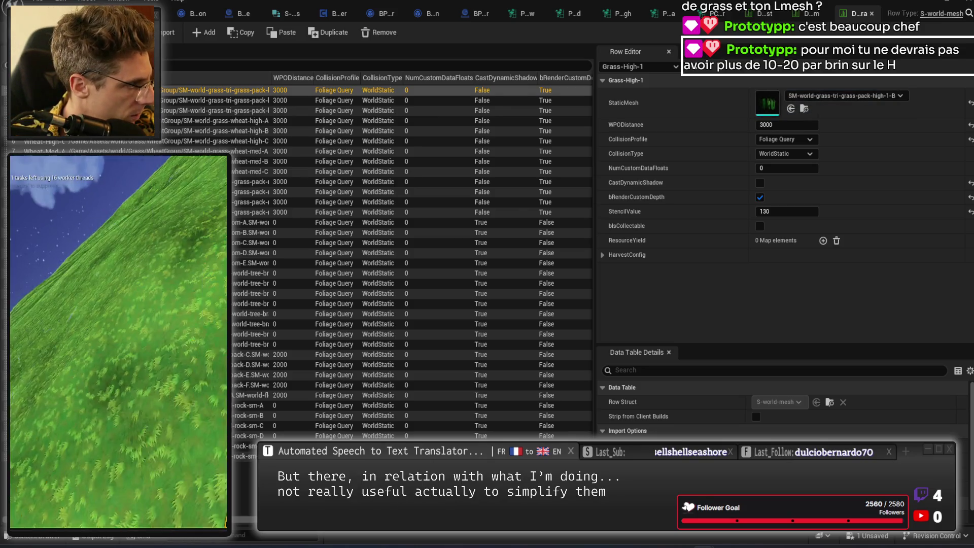
pyautogui.scroll(6, 153, 497)
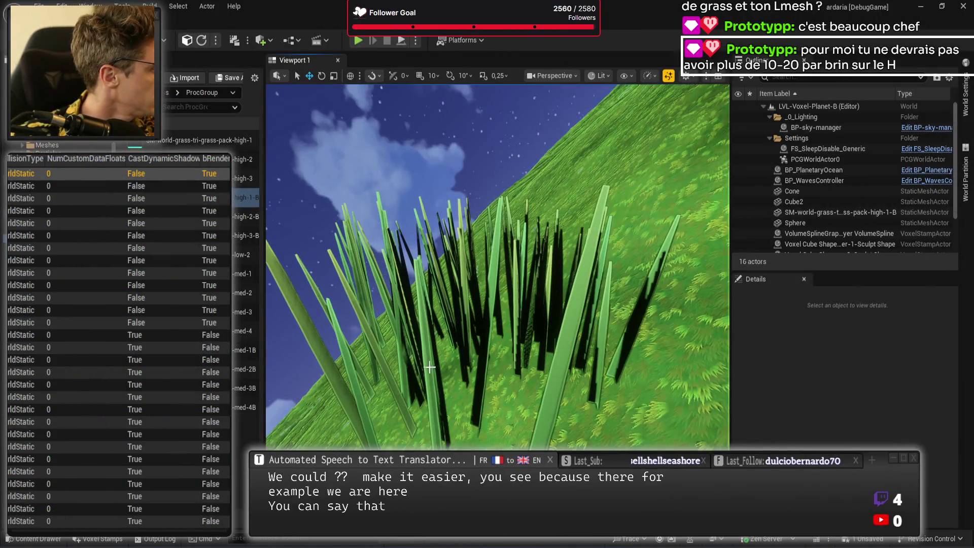
# - Drag a second tri-grass-pack-high-1-B grass copy from the Content Browser into the level
pyautogui.click(429, 366)
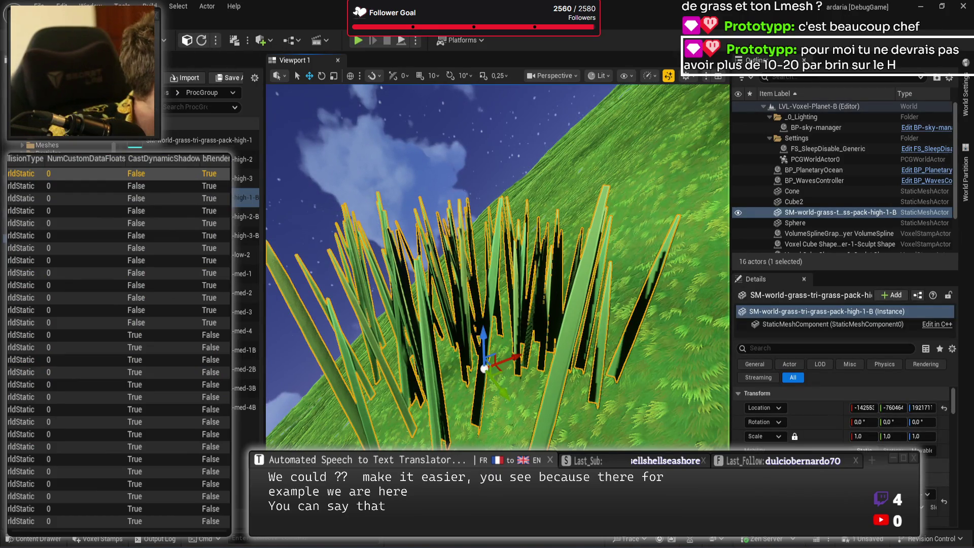
pyautogui.hotkey('shift', '5')
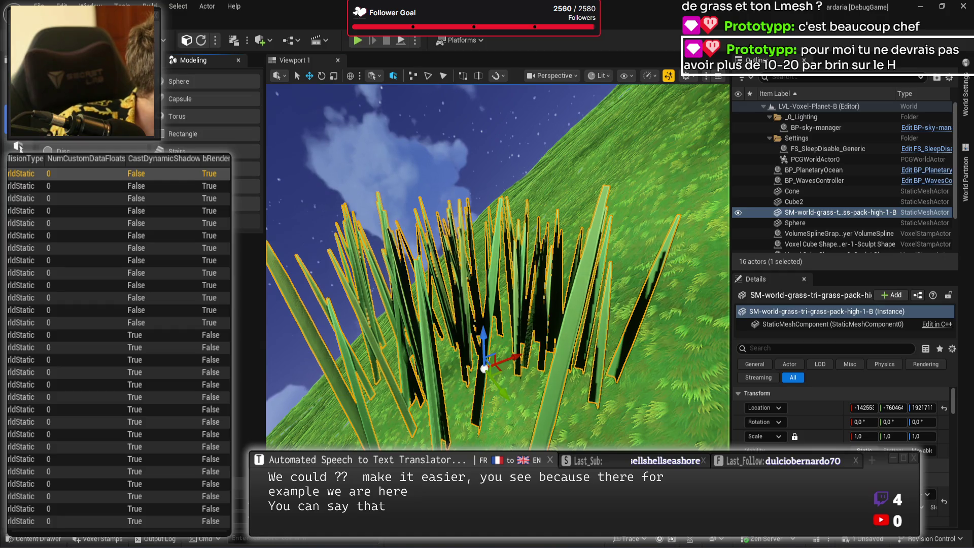
pyautogui.hotkey('shift', '1')
pyautogui.moveTo(233, 213)
pyautogui.moveTo(233, 213); pyautogui.dragTo(516, 312)
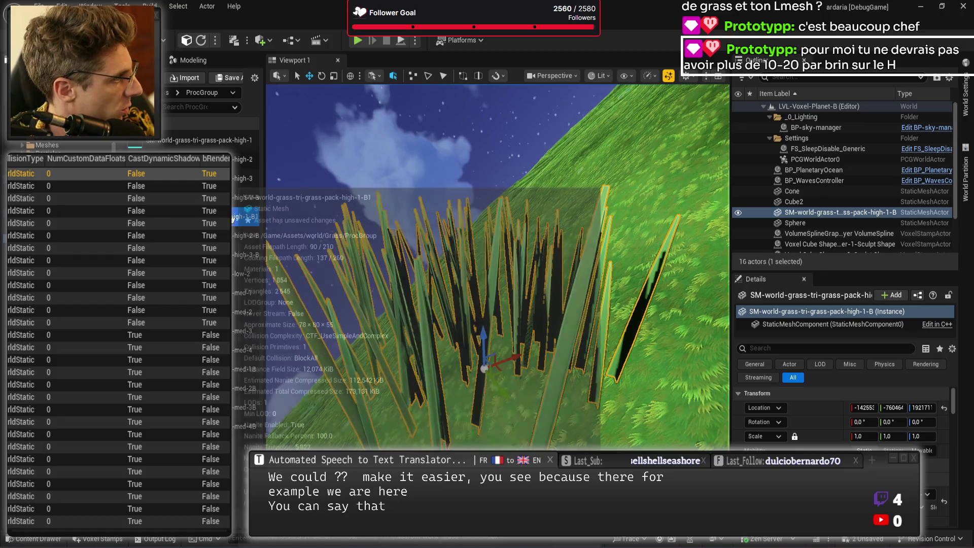
# - Move the copy along Y beside the original clump and bring both clumps into view
pyautogui.click(705, 354)
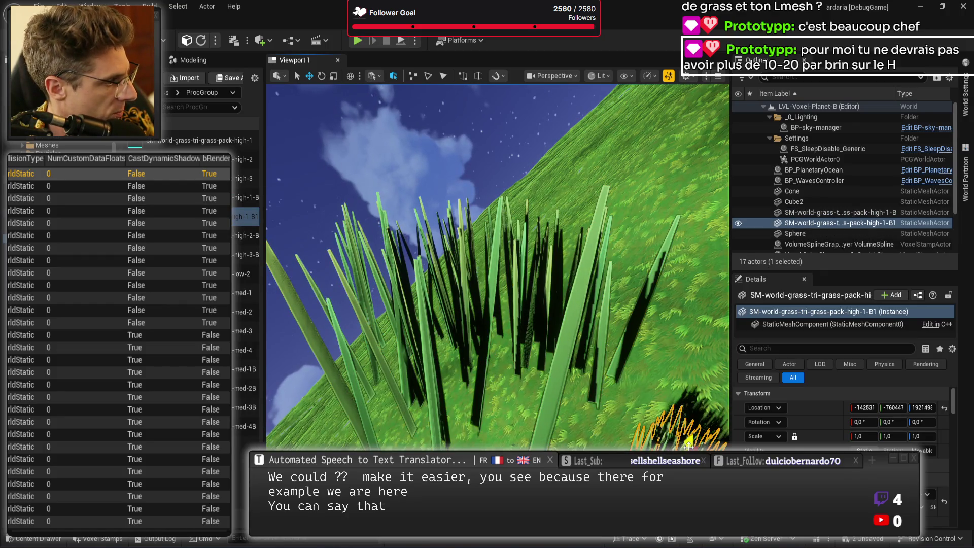
pyautogui.press('f')
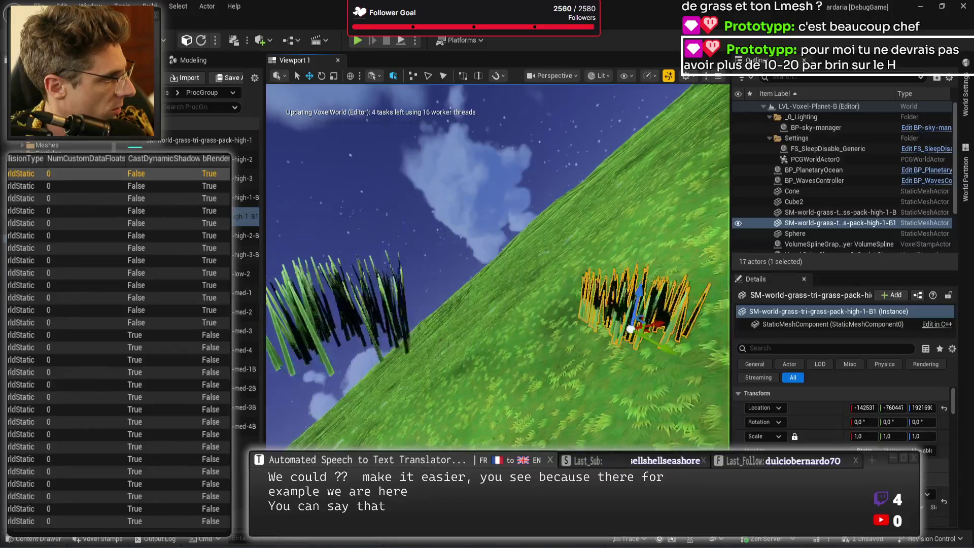
pyautogui.moveTo(611, 345)
pyautogui.mouseDown()
pyautogui.moveTo(455, 373)
pyautogui.moveTo(459, 293)
pyautogui.mouseUp()
pyautogui.click(582, 354)
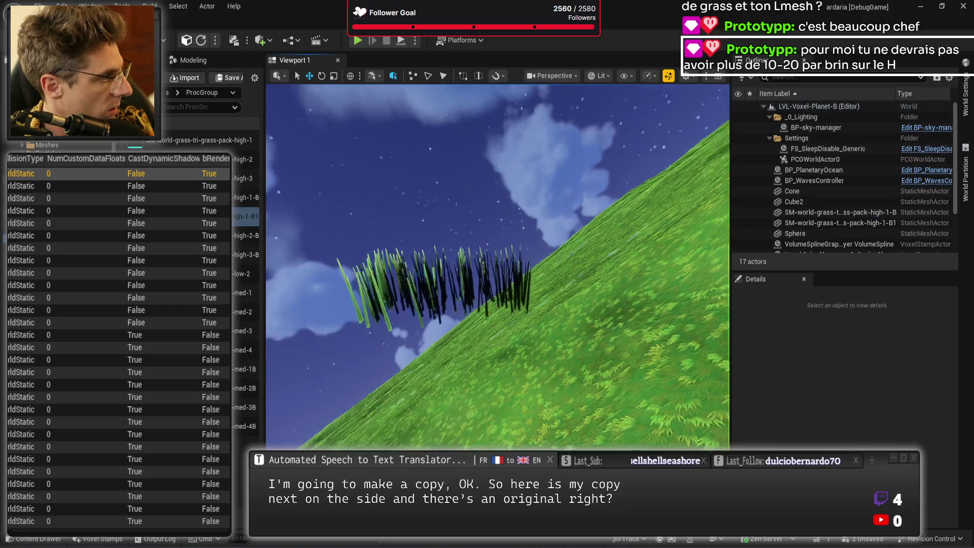
pyautogui.moveTo(582, 354)
pyautogui.mouseDown()
pyautogui.moveTo(543, 335)
pyautogui.moveTo(543, 396)
pyautogui.mouseUp()
pyautogui.moveTo(476, 407)
pyautogui.mouseDown()
pyautogui.moveTo(476, 396)
pyautogui.moveTo(476, 408)
pyautogui.mouseUp()
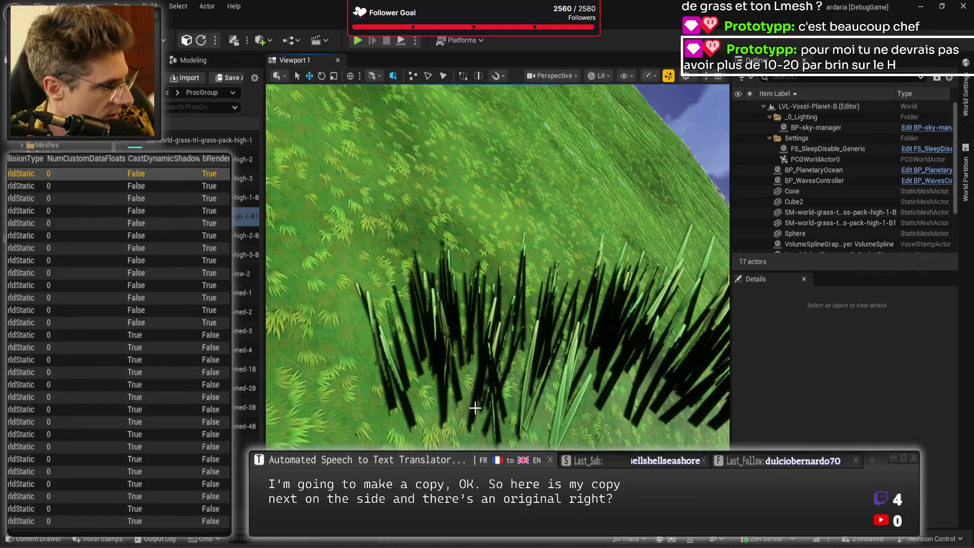
pyautogui.click(517, 378)
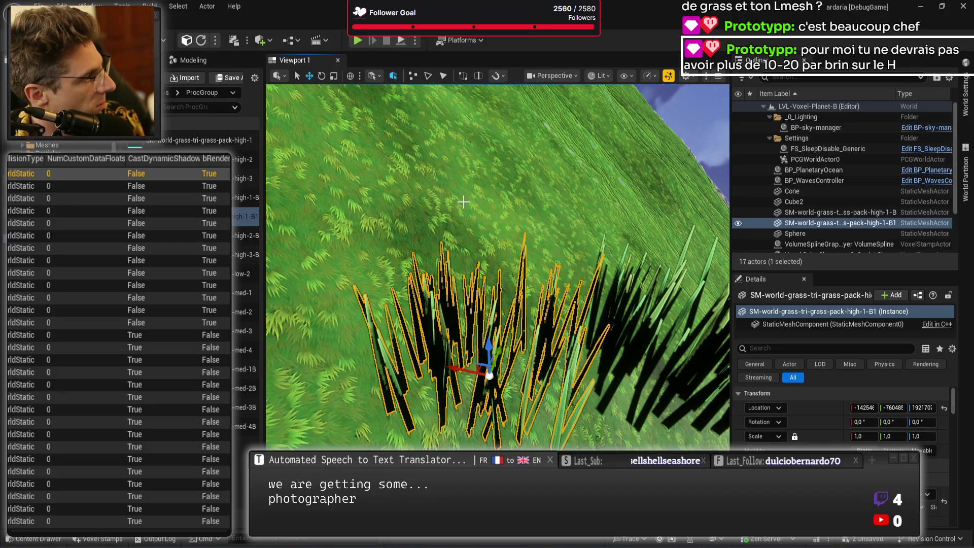
# - Start the Remesh tool in Modeling Mode on the copied grass clump
pyautogui.click(246, 198)
pyautogui.click(248, 214)
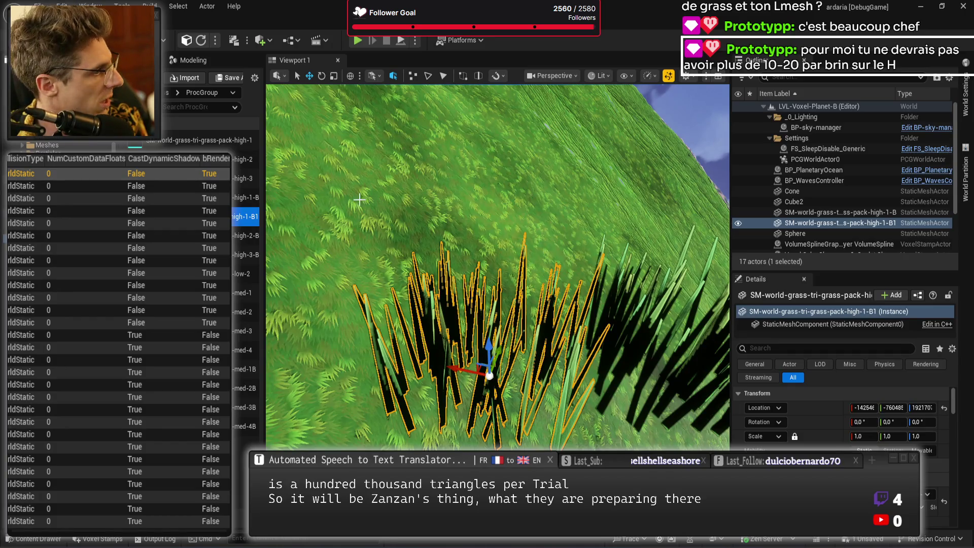
pyautogui.click(193, 63)
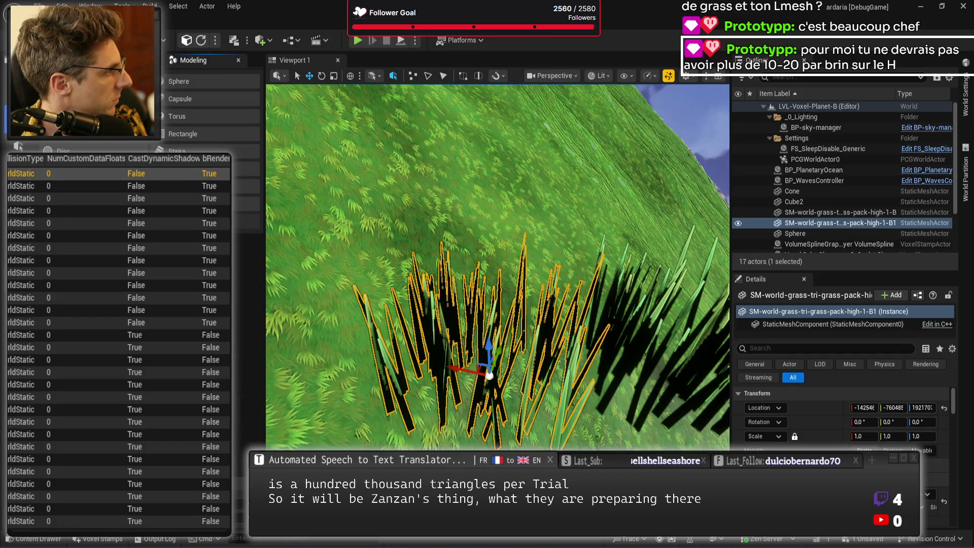
pyautogui.scroll(-5, 210, 117)
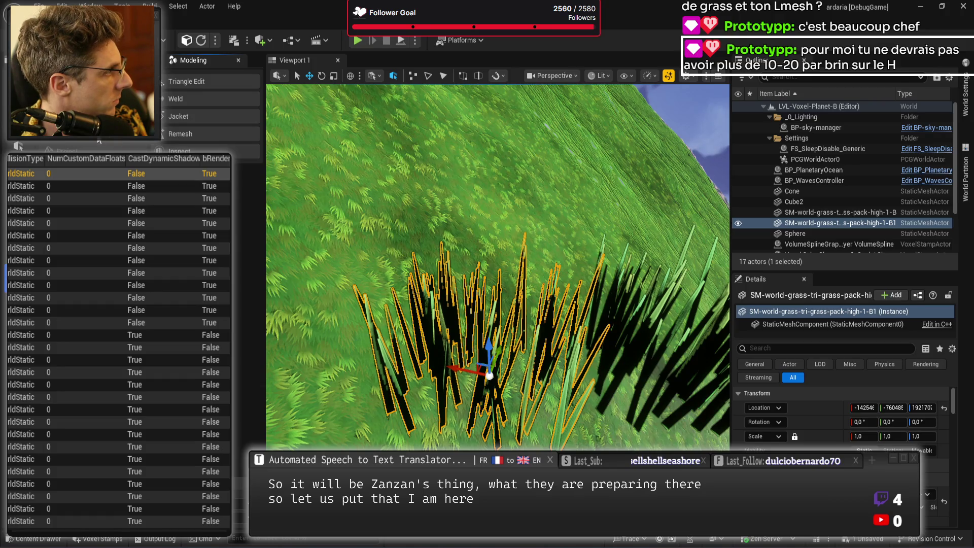
pyautogui.click(193, 133)
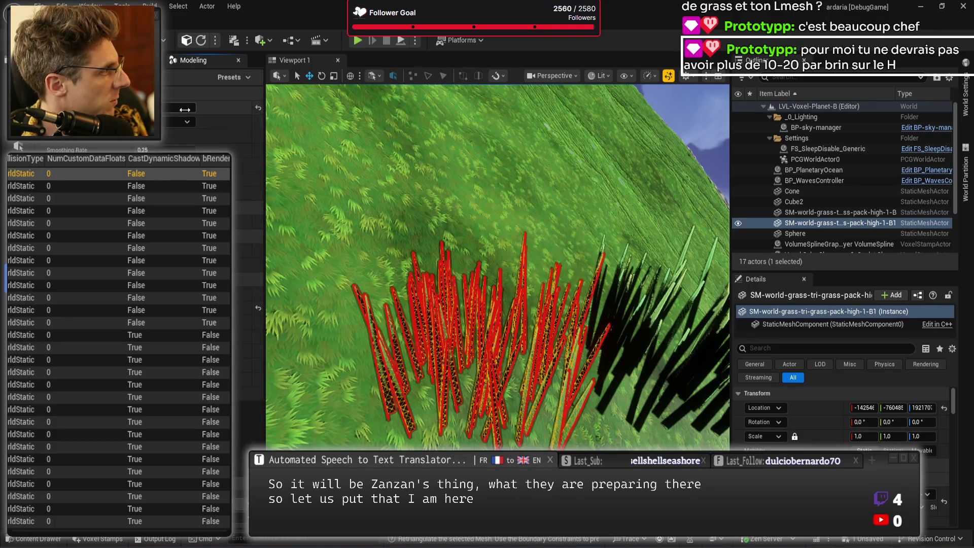
pyautogui.moveTo(456, 254)
pyautogui.mouseDown()
pyautogui.moveTo(461, 213)
pyautogui.moveTo(452, 266)
pyautogui.moveTo(452, 257)
pyautogui.mouseUp()
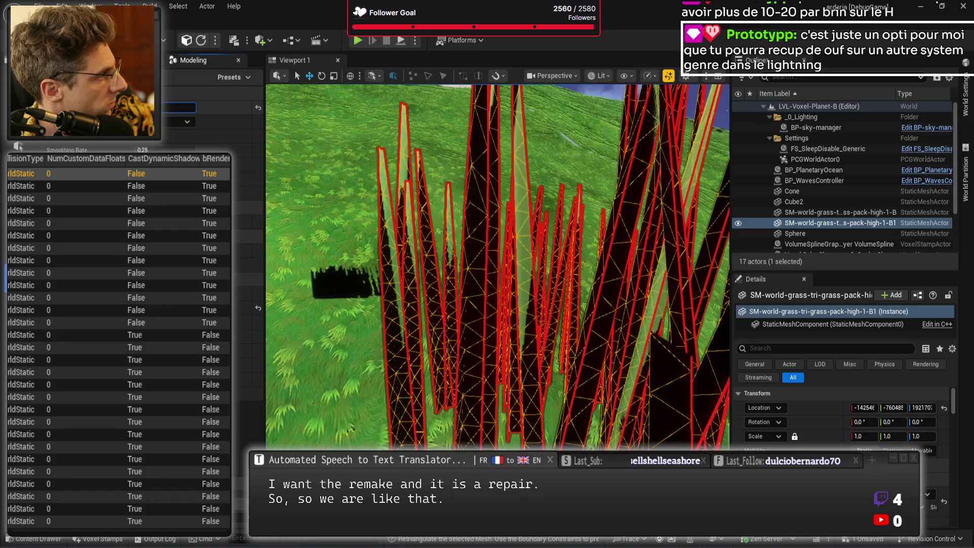
# - Enter a new value in one of the Remesh settings fields
pyautogui.click(180, 108)
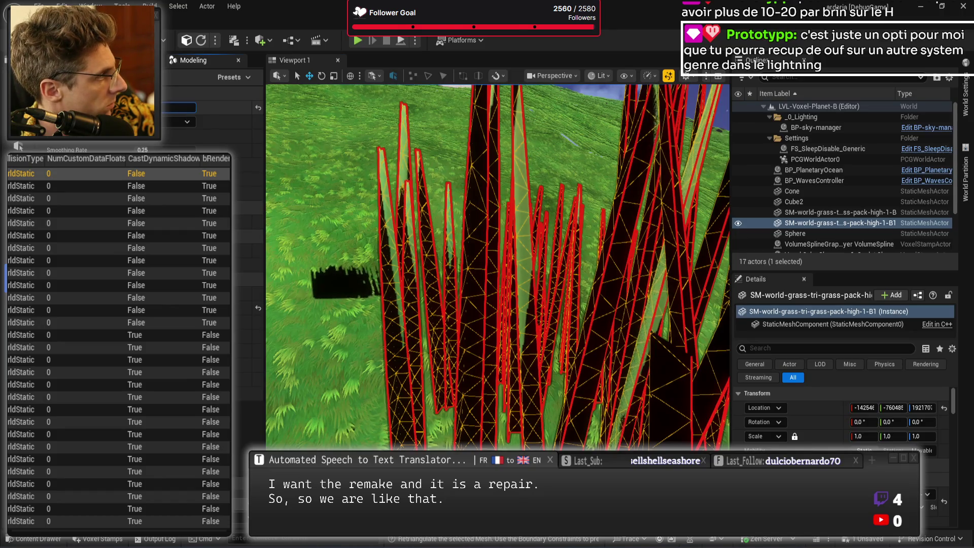
pyautogui.click(179, 107)
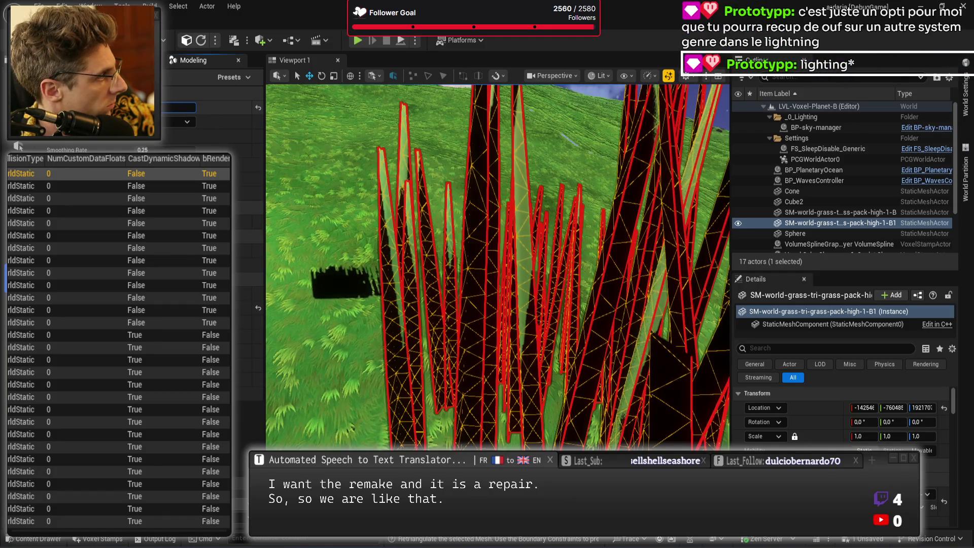
pyautogui.click(181, 107)
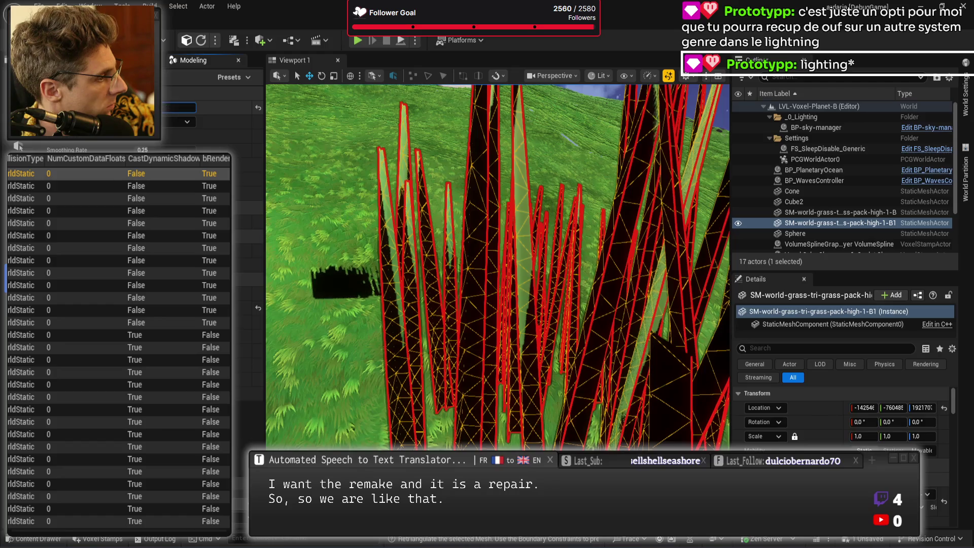
pyautogui.press('Return')
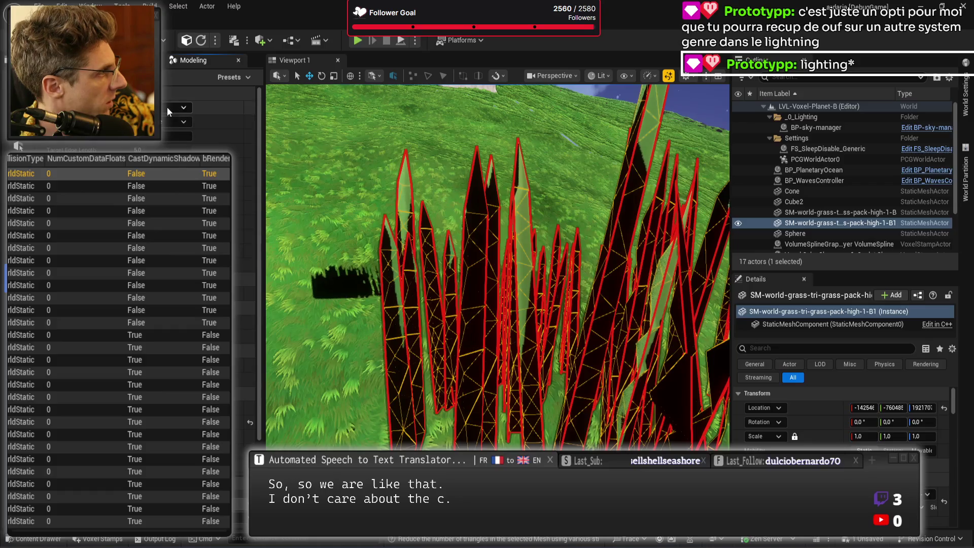
# - Drag the Simplify target value, inspect the reduced grass blades, and exit the tool
pyautogui.moveTo(164, 137)
pyautogui.mouseDown()
pyautogui.moveTo(192, 136)
pyautogui.moveTo(163, 136)
pyautogui.mouseUp()
pyautogui.moveTo(516, 280)
pyautogui.mouseDown()
pyautogui.moveTo(517, 314)
pyautogui.moveTo(516, 274)
pyautogui.moveTo(517, 299)
pyautogui.moveTo(517, 283)
pyautogui.mouseUp()
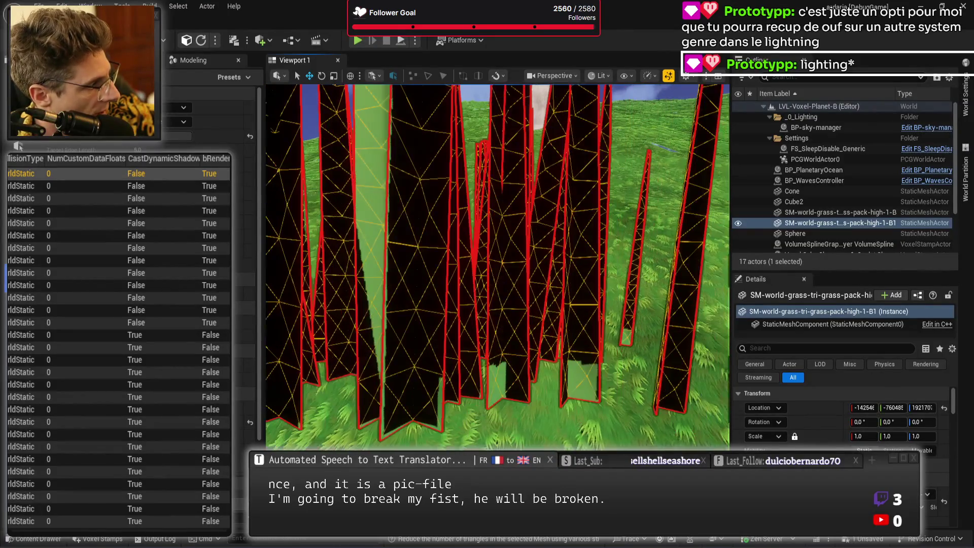
pyautogui.moveTo(389, 424)
pyautogui.mouseDown()
pyautogui.moveTo(389, 393)
pyautogui.moveTo(409, 360)
pyautogui.mouseUp()
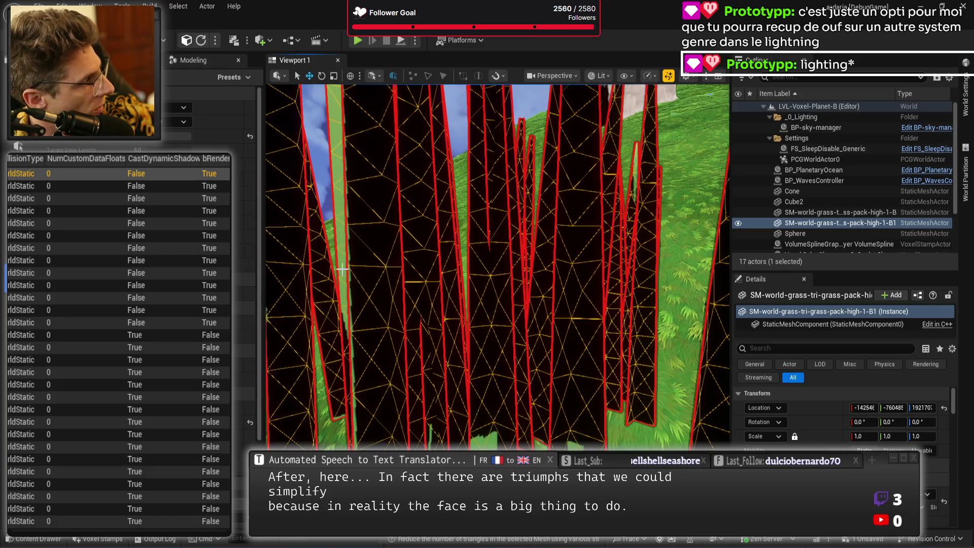
pyautogui.press('Escape')
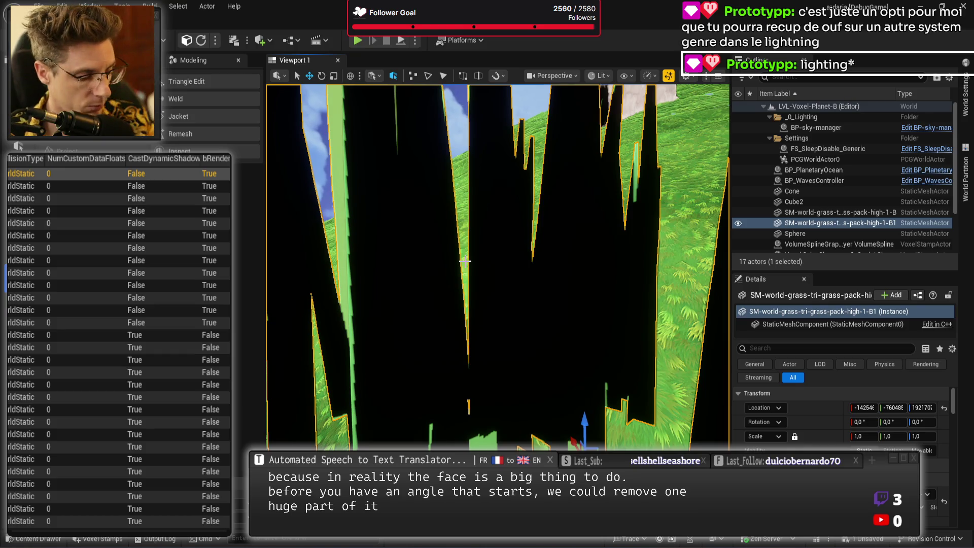
# - Delete both test grass clumps from the level
pyautogui.press('f')
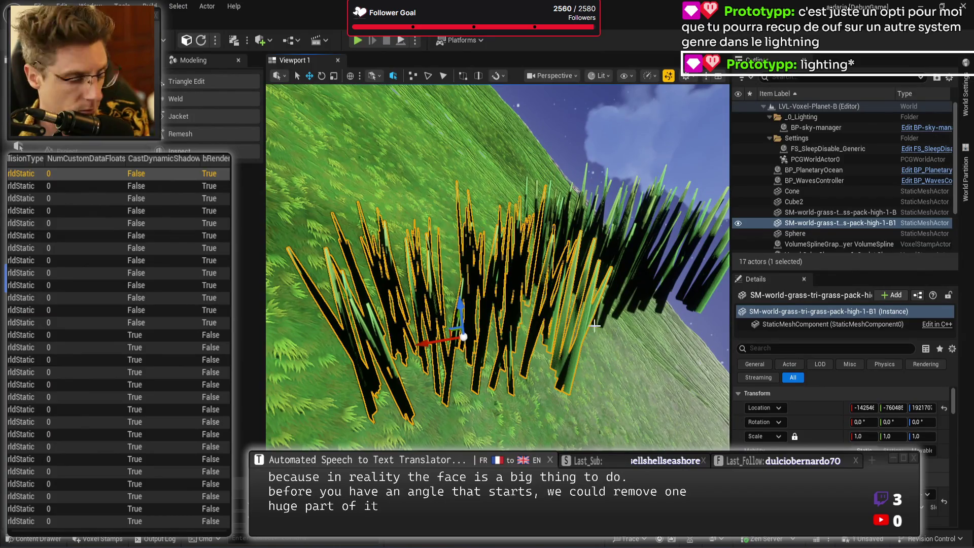
pyautogui.press('Delete')
pyautogui.click(608, 289)
pyautogui.press('Delete')
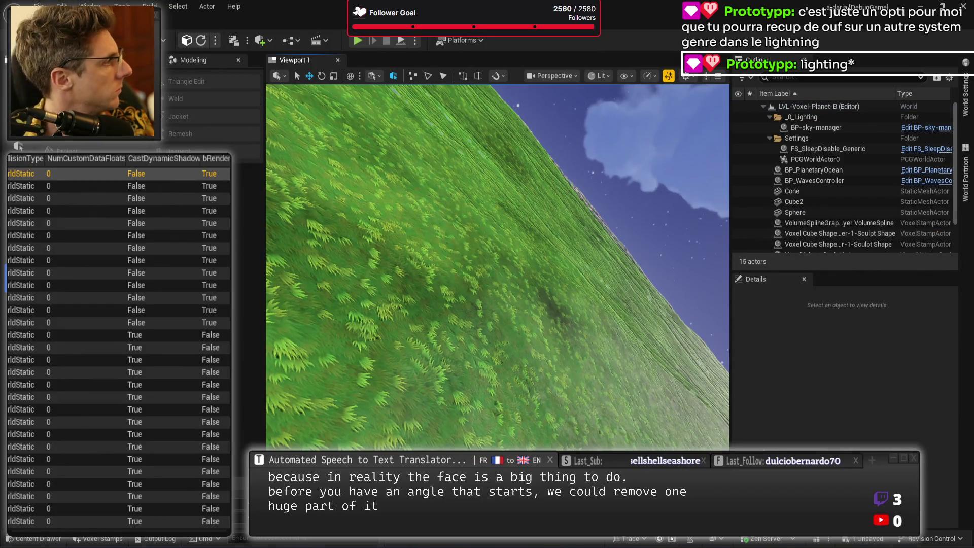
# - Select the grass pack high-1-B and high-1-B1 assets, then save the LVL-Voxel-Planet-B map
pyautogui.hotkey('ctrl', 'space')
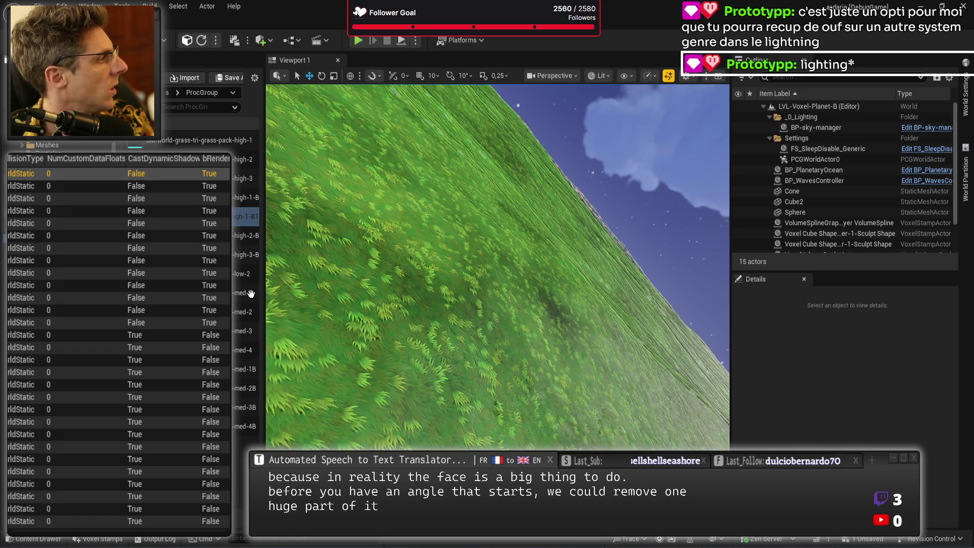
pyautogui.click(246, 197)
pyautogui.click(246, 217)
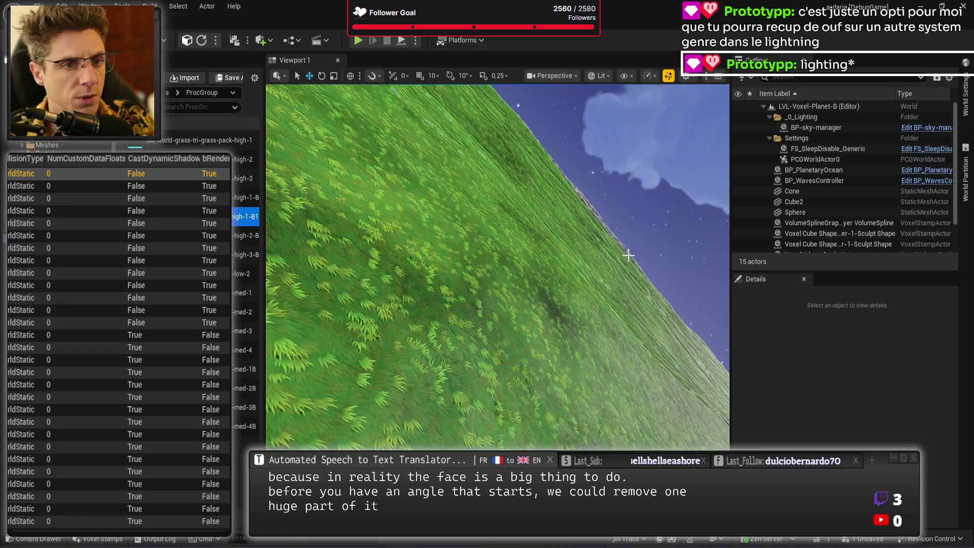
pyautogui.hotkey('ctrl', 's')
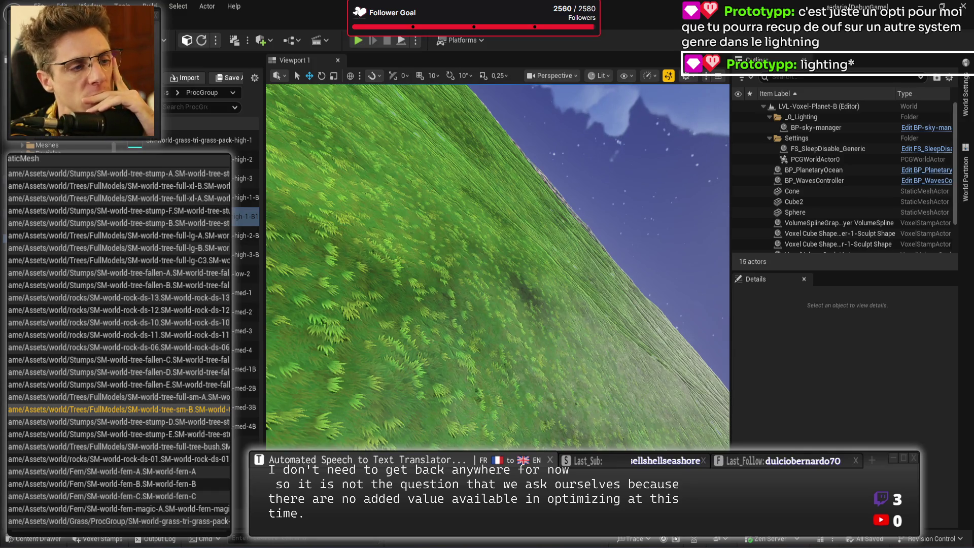
# - Dismiss the mesh path list and scroll the PCG code to find G_BoxExtendsPerMesh
pyautogui.click(124, 256)
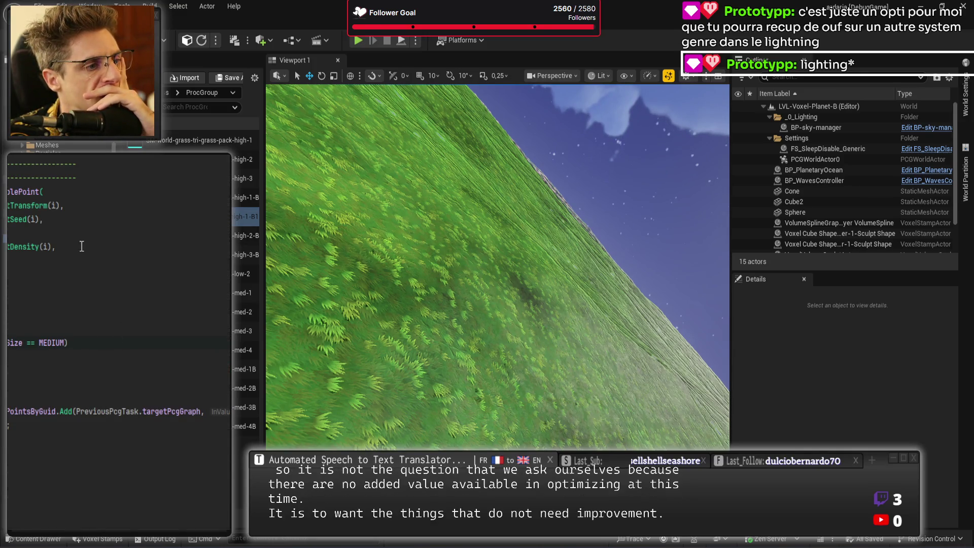
pyautogui.scroll(2, 96, 273)
pyautogui.scroll(-1, 116, 289)
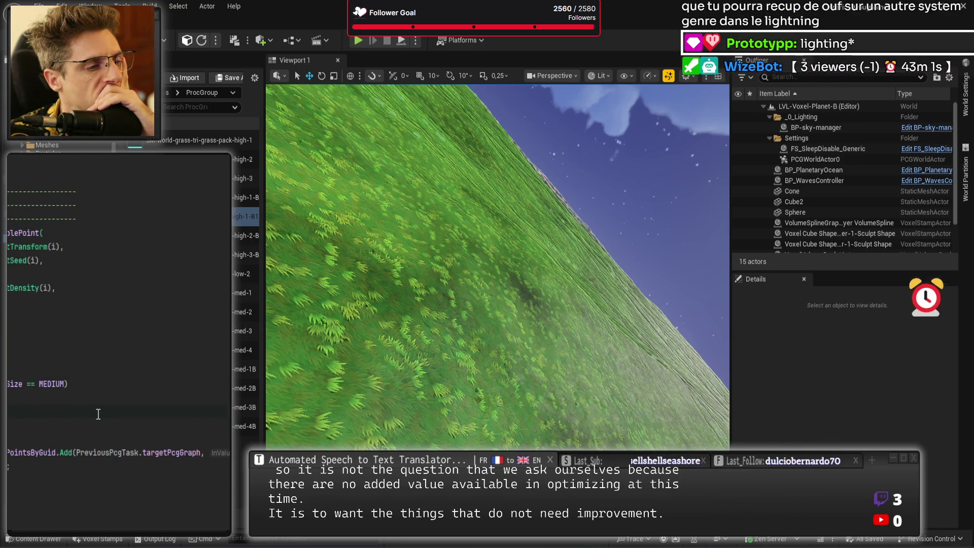
pyautogui.scroll(1, 111, 343)
pyautogui.scroll(10, 110, 345)
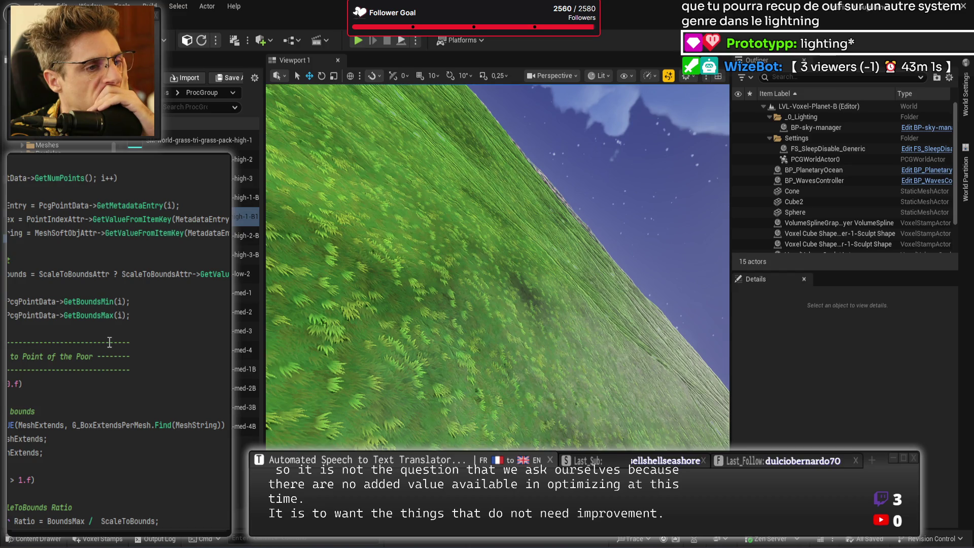
pyautogui.scroll(2, 110, 342)
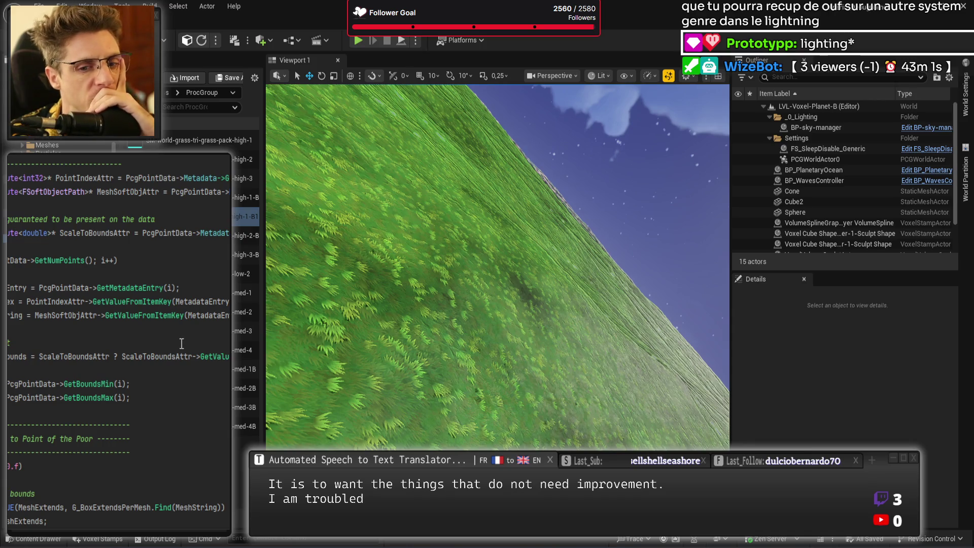
pyautogui.scroll(1, 193, 357)
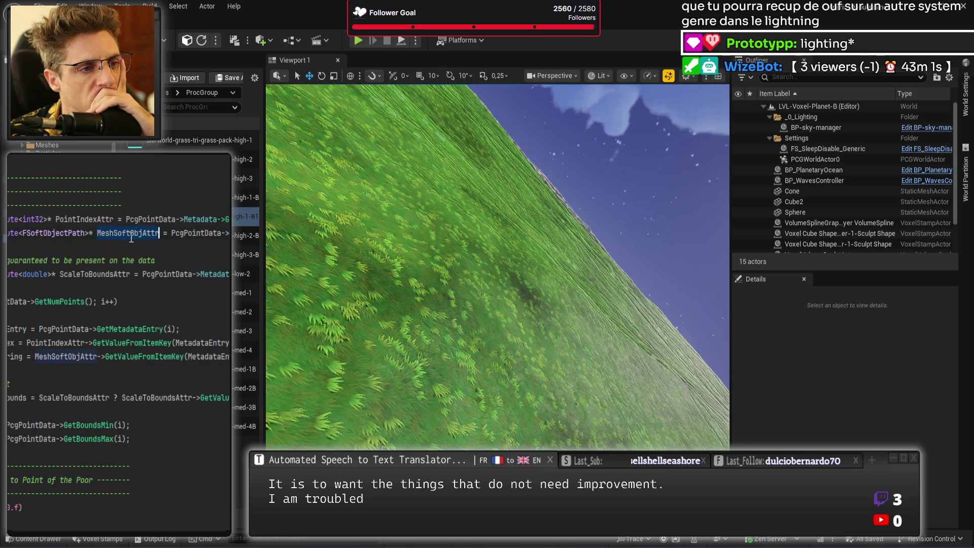
pyautogui.scroll(-2, 102, 254)
pyautogui.scroll(-7, 20, 276)
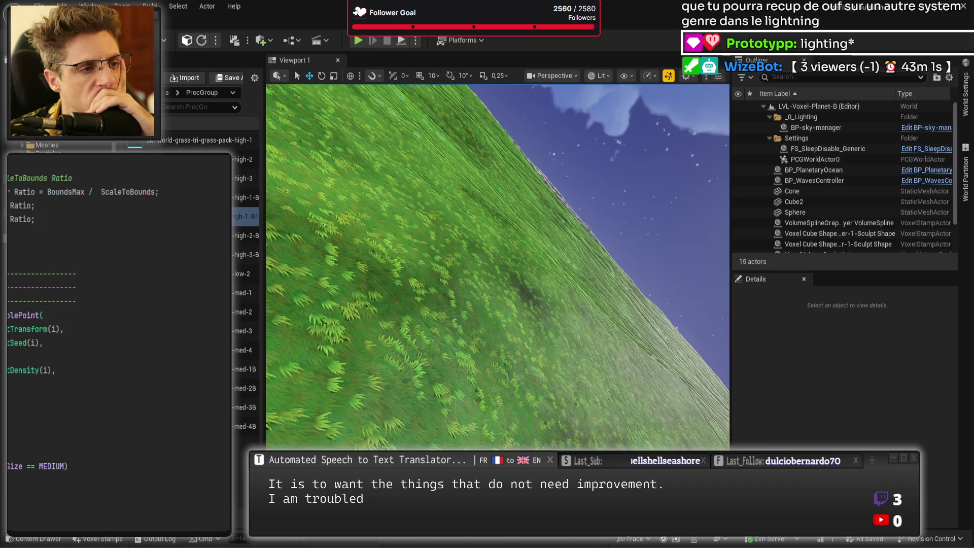
pyautogui.scroll(6, 119, 340)
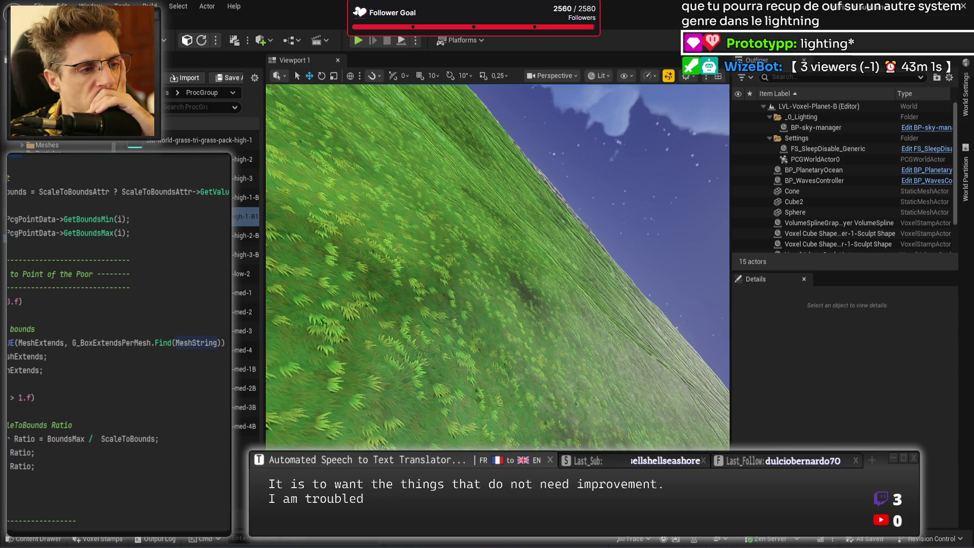
# - Go to the G_BoxExtendsPerMesh definition in WorldPcgData.h and review the mesh extents in full Rider
pyautogui.keyDown('ctrl'); pyautogui.click(132, 341); pyautogui.keyUp('ctrl')
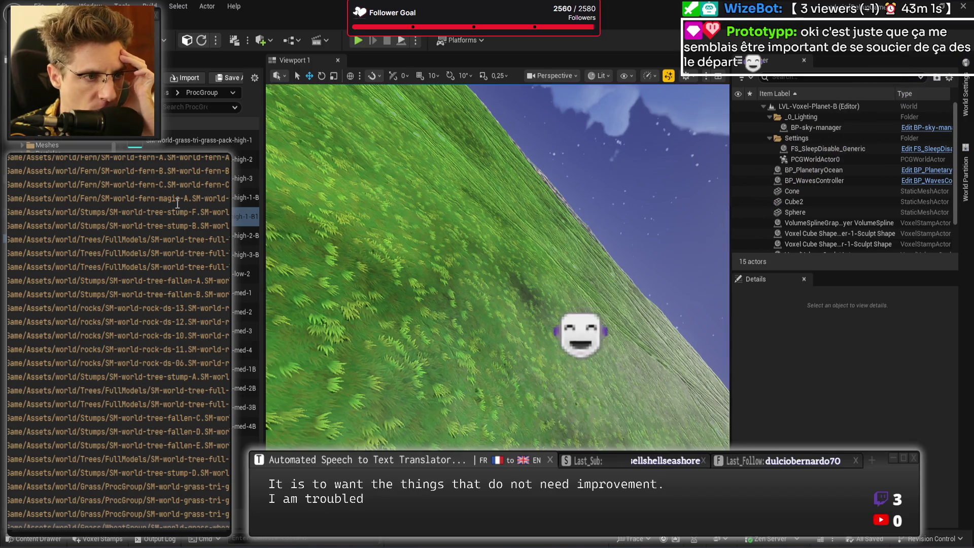
pyautogui.scroll(-1, 224, 248)
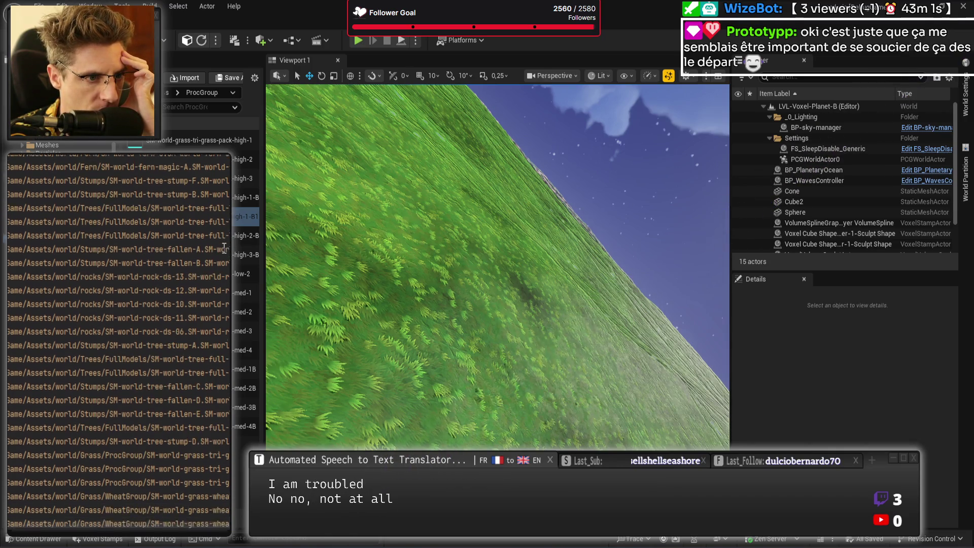
pyautogui.scroll(-2, 226, 263)
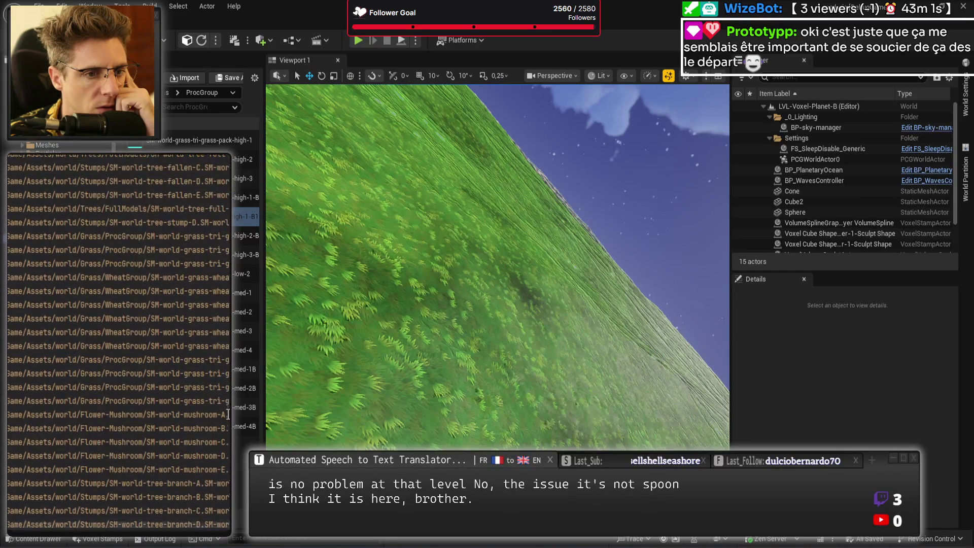
pyautogui.scroll(5, 222, 391)
pyautogui.scroll(2, 221, 391)
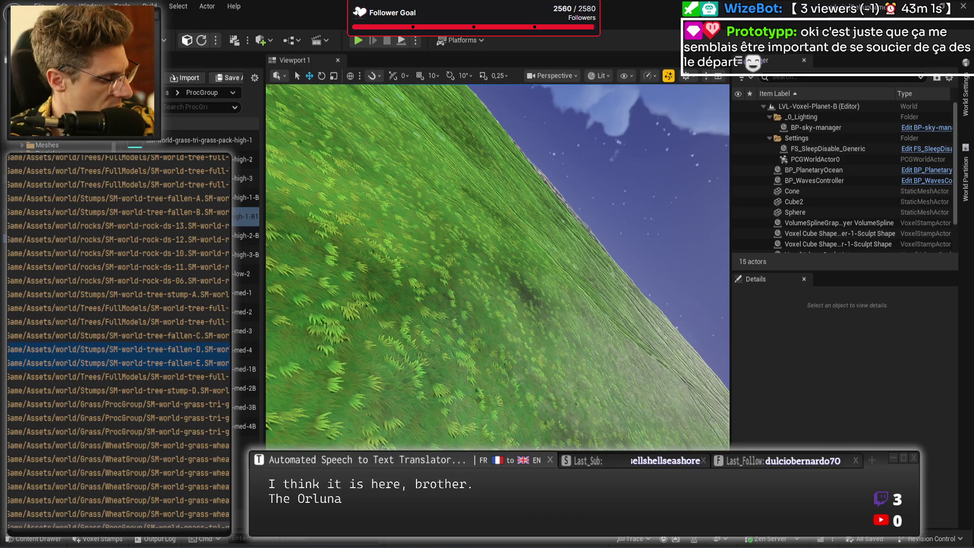
pyautogui.hotkey('alt', 'Tab')
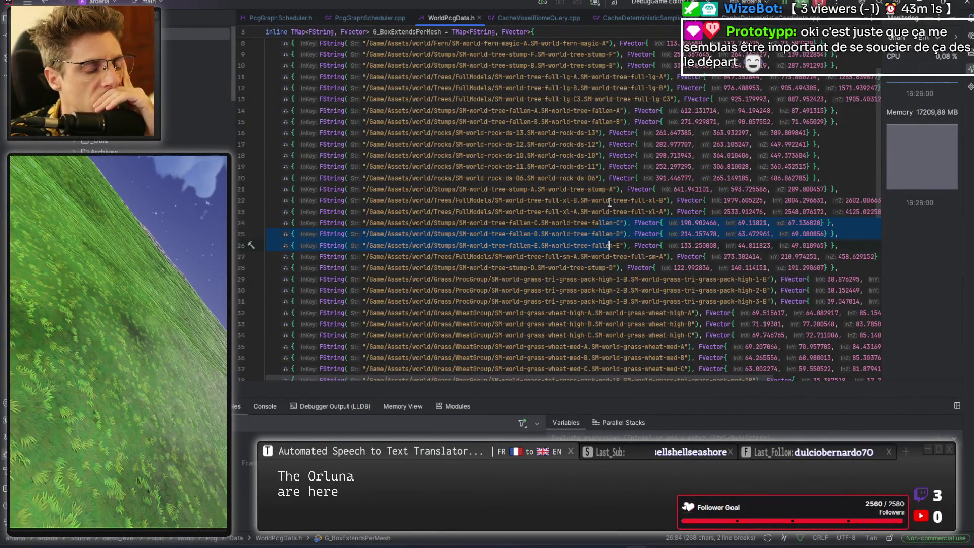
pyautogui.scroll(2, 610, 213)
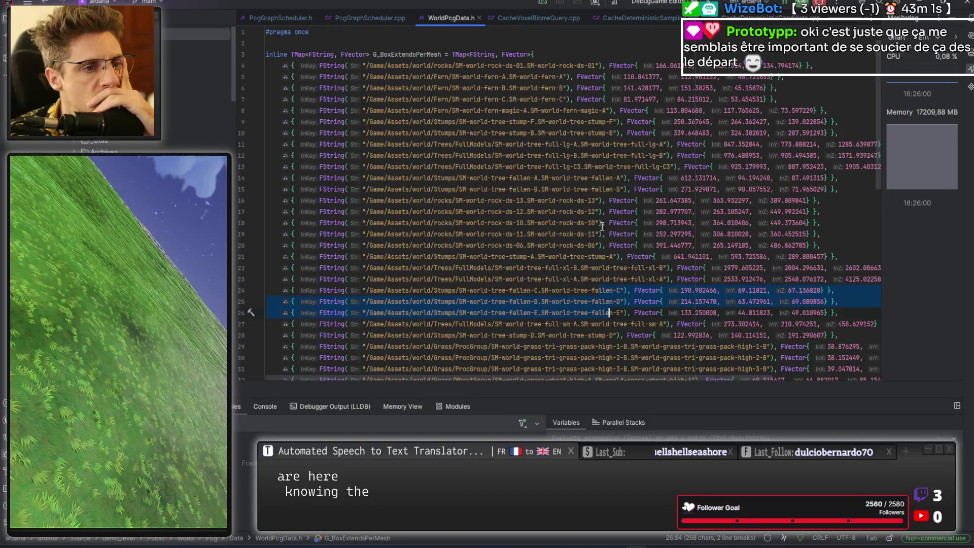
pyautogui.click(610, 189)
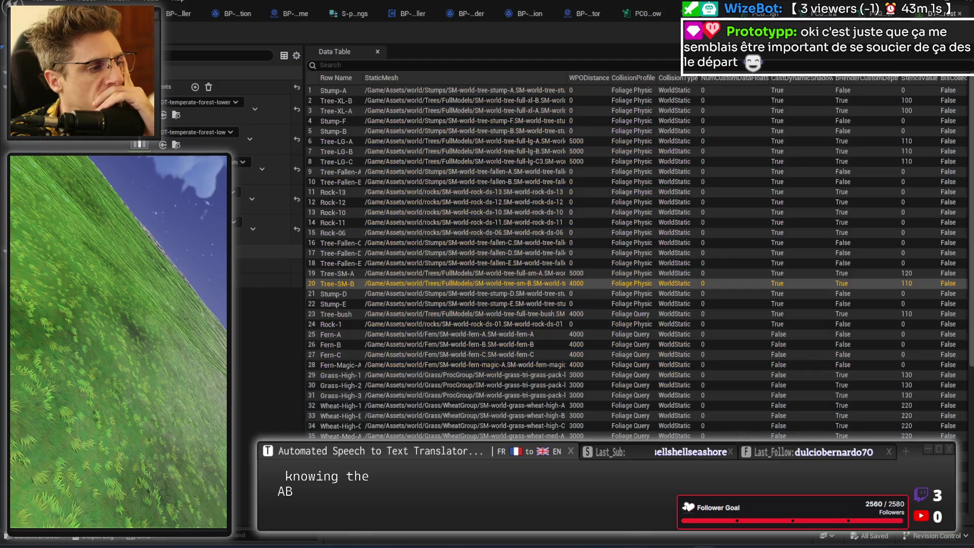
# - Back in Unreal, open the PCG foliage graph and inspect the 0.7 density filter's settings
pyautogui.hotkey('alt', 'Tab')
pyautogui.click(646, 15)
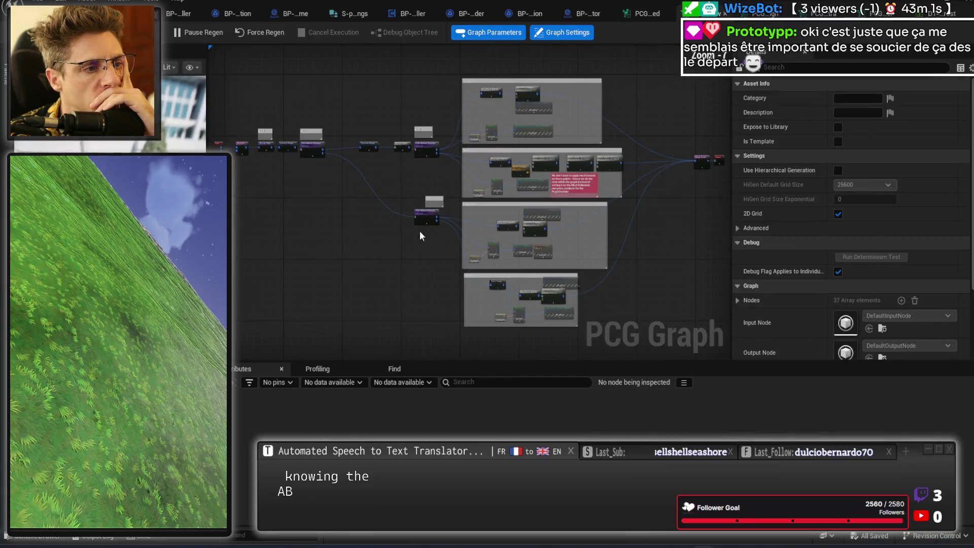
pyautogui.scroll(5, 258, 169)
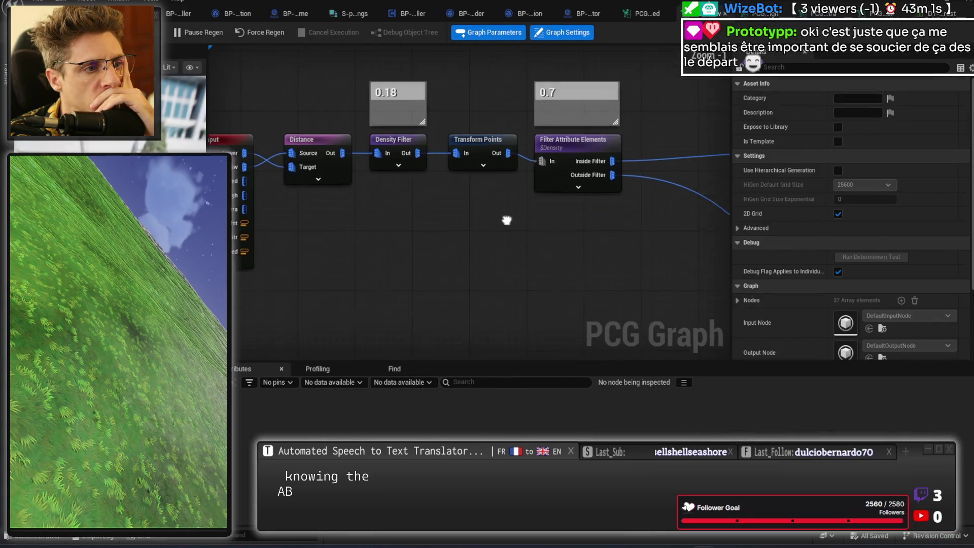
pyautogui.moveTo(343, 137); pyautogui.dragTo(570, 213)
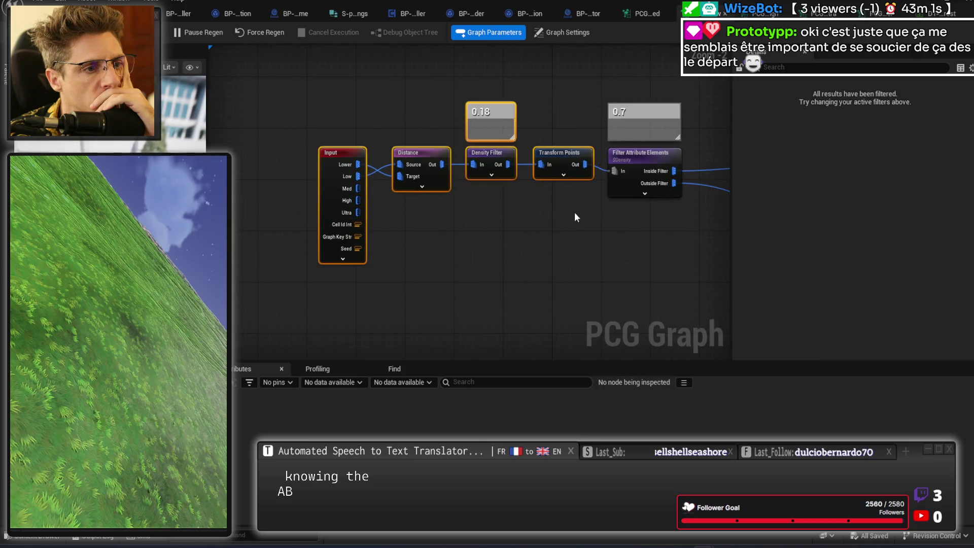
pyautogui.scroll(2, 570, 213)
pyautogui.click(528, 172)
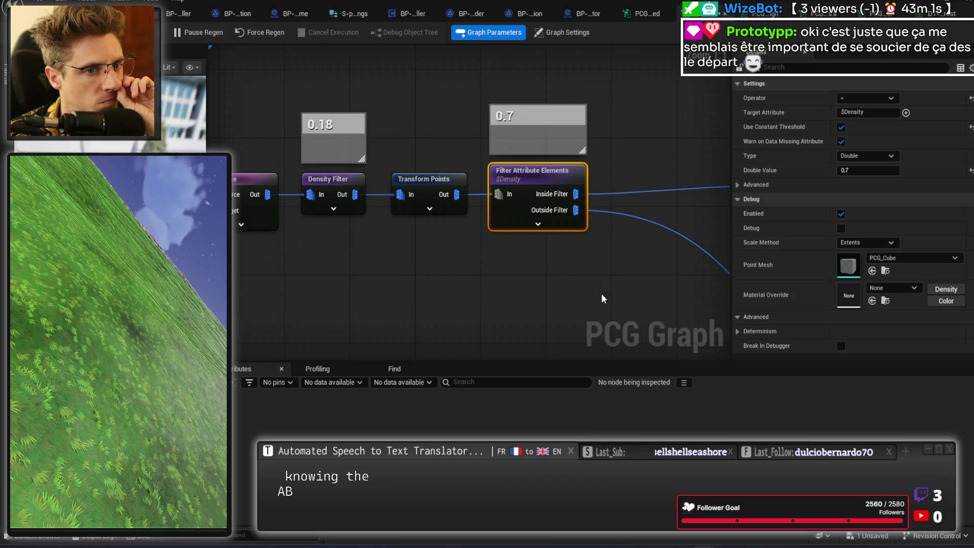
pyautogui.click(608, 255)
# - Inspect the 0.95 filter on the Fallen Trees branch, then drag a wire from the 0.7 filter's rejected points
pyautogui.moveTo(608, 255)
pyautogui.mouseDown()
pyautogui.moveTo(489, 223)
pyautogui.moveTo(393, 229)
pyautogui.mouseUp()
pyautogui.scroll(-3, 412, 159)
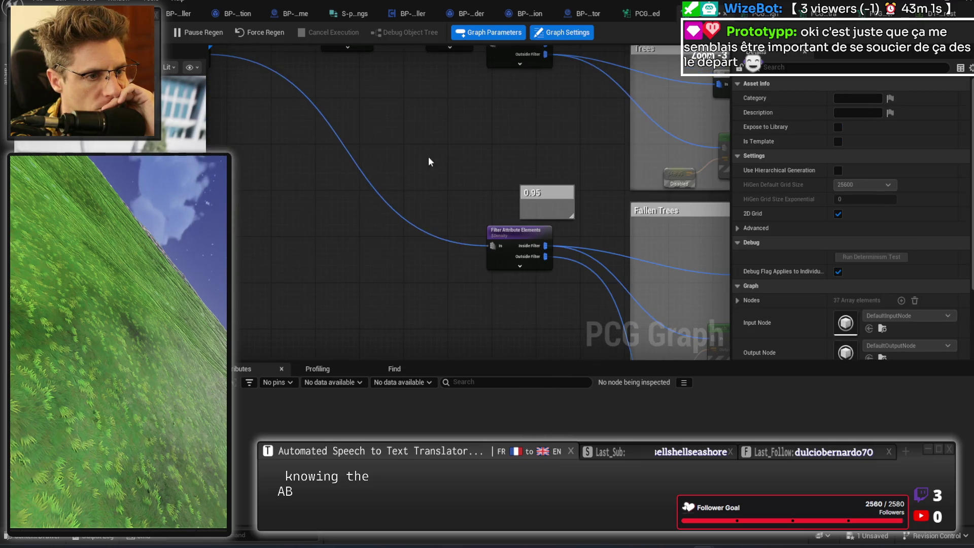
pyautogui.scroll(2, 574, 234)
pyautogui.click(482, 269)
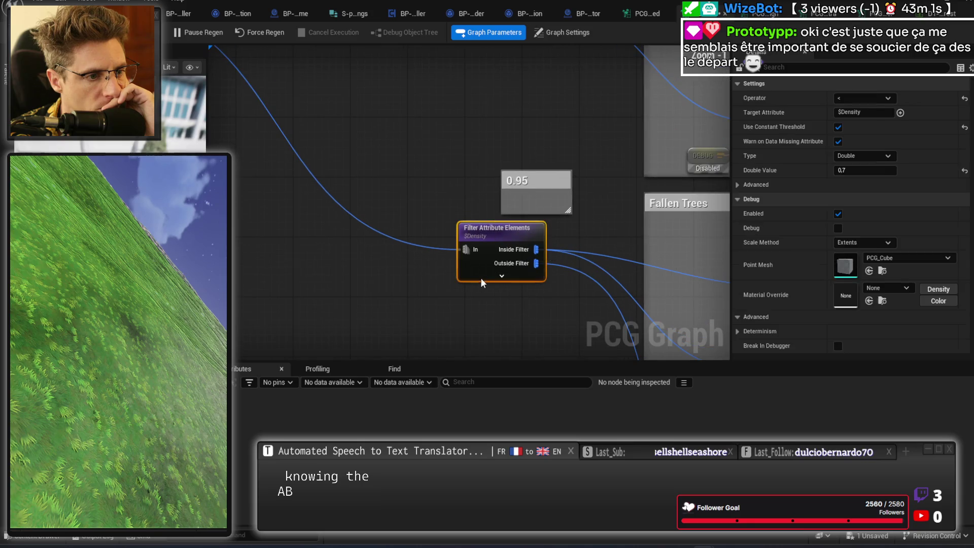
pyautogui.click(418, 117)
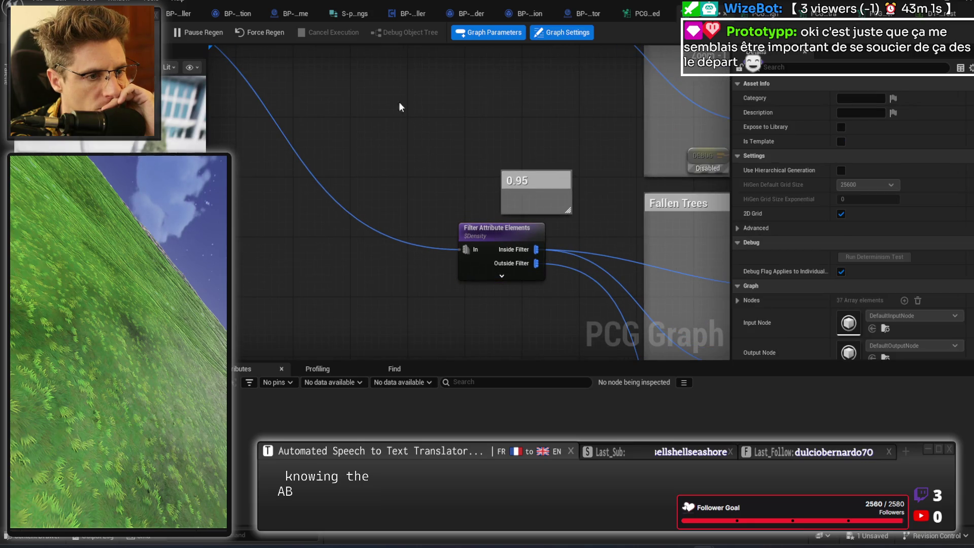
pyautogui.scroll(-2, 317, 87)
pyautogui.scroll(-2, 419, 124)
pyautogui.scroll(-1, 531, 265)
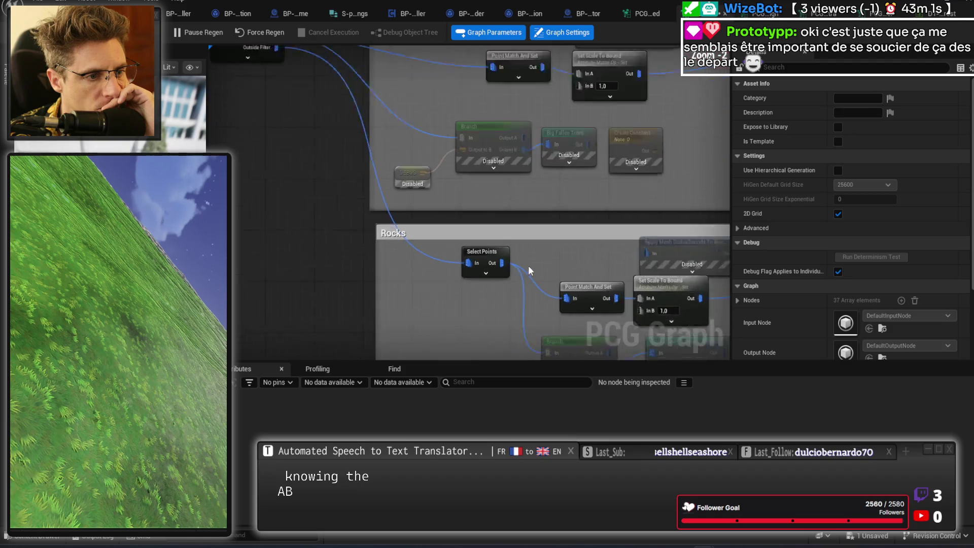
pyautogui.scroll(4, 430, 176)
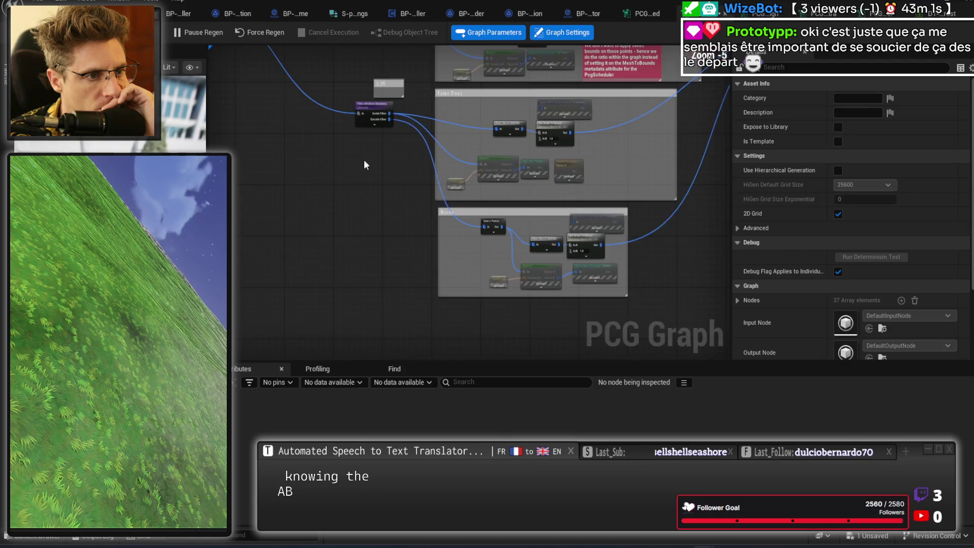
pyautogui.moveTo(410, 153); pyautogui.dragTo(440, 261)
# - Add a Print String node, found by searching 'print', on the 0.7 filter's Outside Filter output, then playtest
pyautogui.write('print')
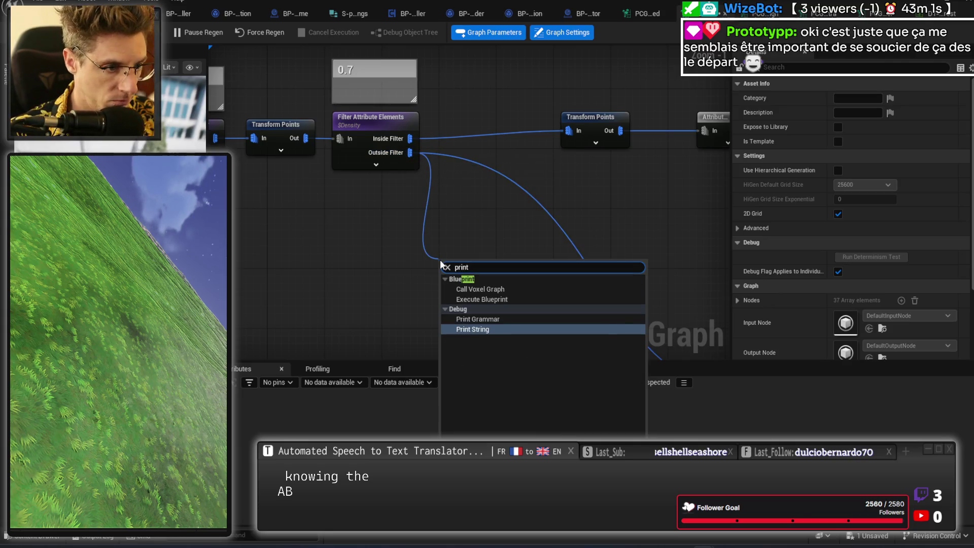
pyautogui.press('Return')
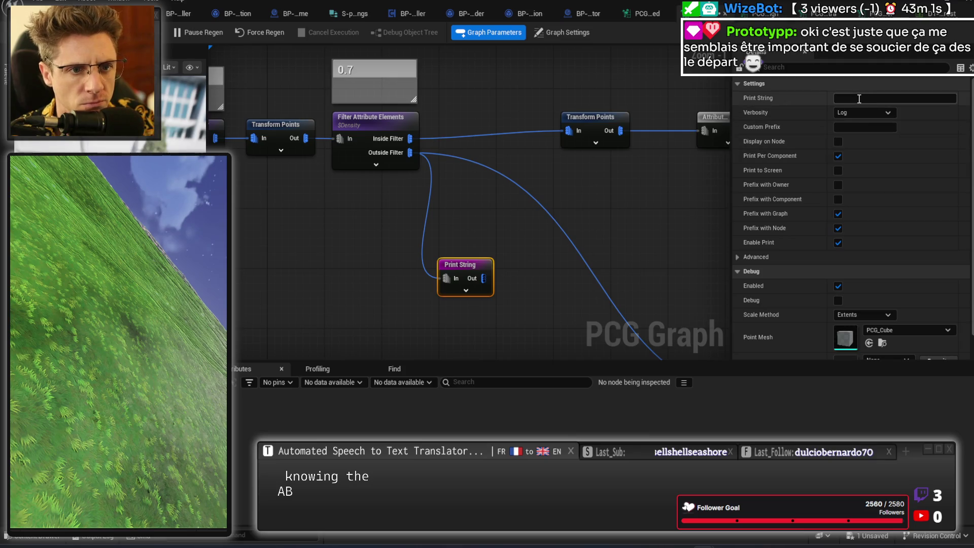
pyautogui.write('FALLEN TREES')
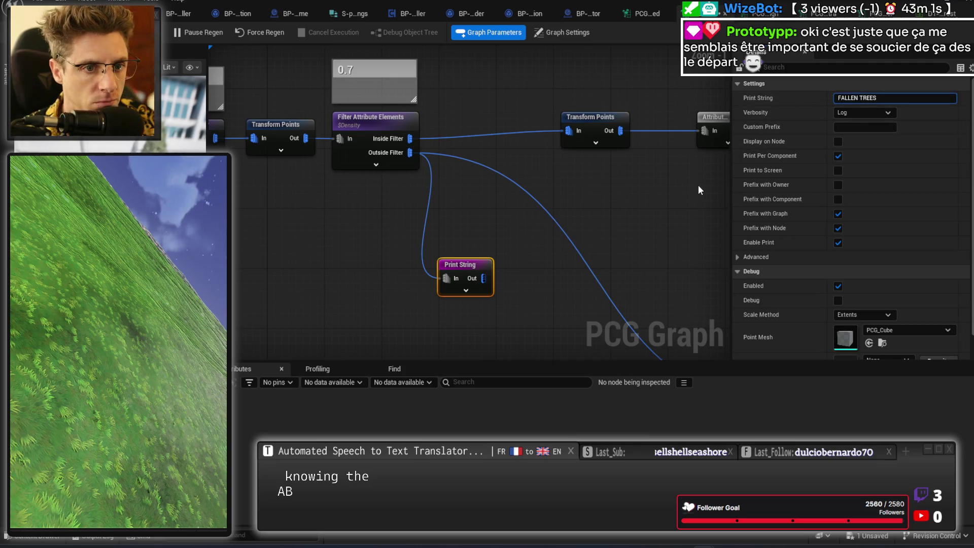
pyautogui.click(700, 190)
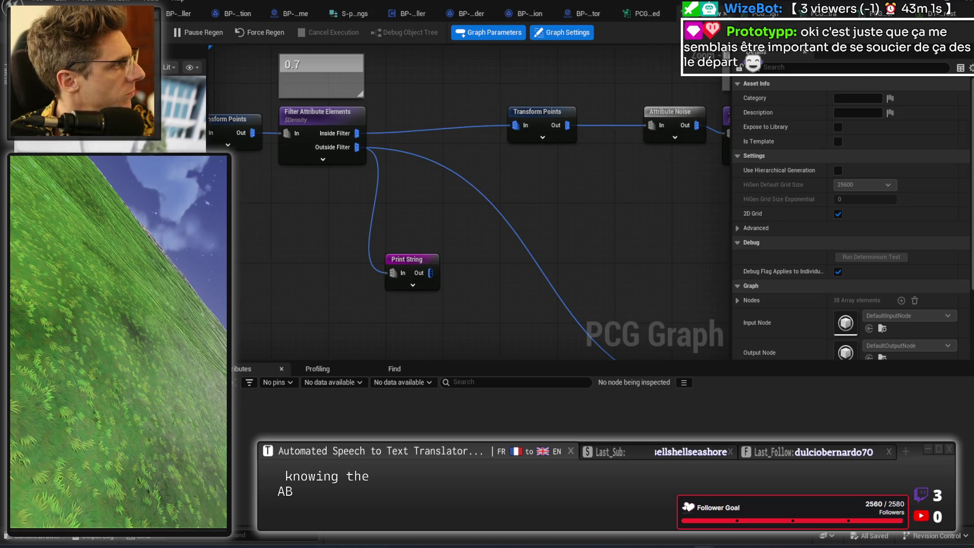
pyautogui.press('Escape')
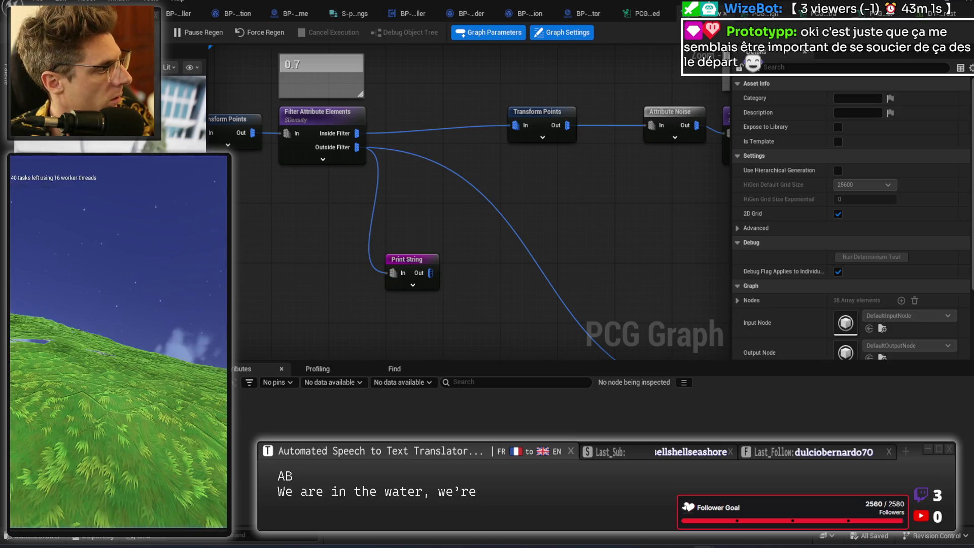
# - Move Print String beside the 0.7 filter, wire its Inside Filter output in, and save
pyautogui.keyDown('alt'); pyautogui.click(389, 274); pyautogui.keyUp('alt')
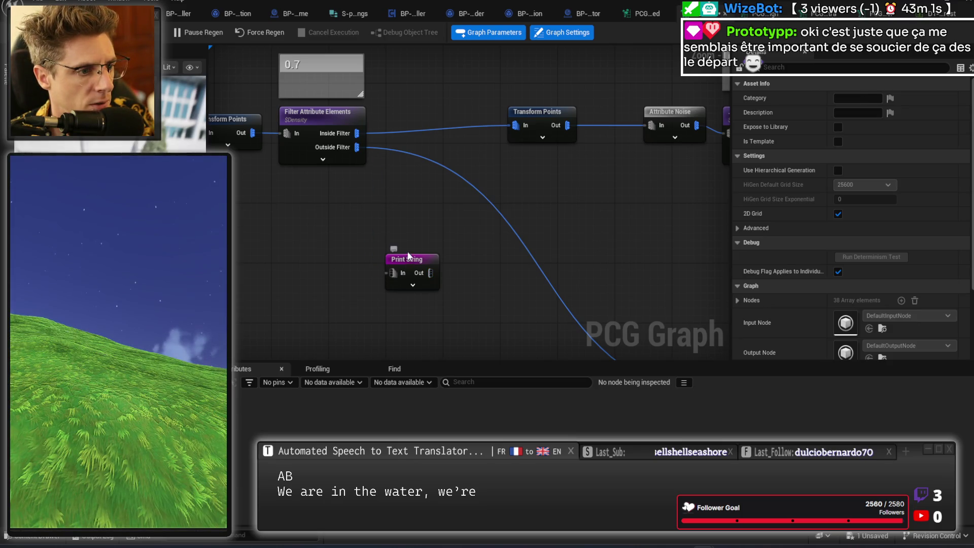
pyautogui.moveTo(406, 259); pyautogui.dragTo(421, 66)
pyautogui.moveTo(357, 133)
pyautogui.mouseDown()
pyautogui.moveTo(411, 94)
pyautogui.moveTo(412, 80)
pyautogui.mouseUp()
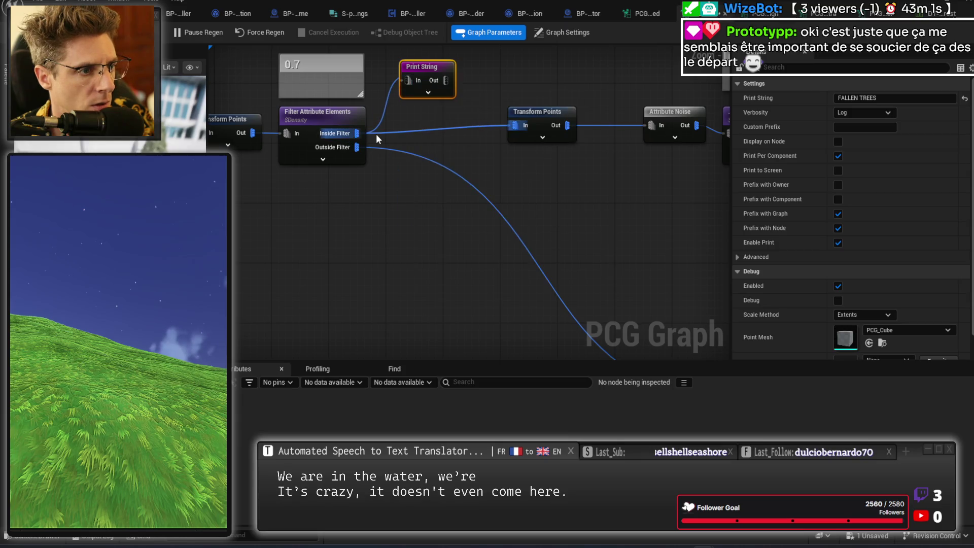
pyautogui.click(507, 193)
pyautogui.moveTo(457, 167); pyautogui.dragTo(434, 266)
pyautogui.hotkey('ctrl', 's')
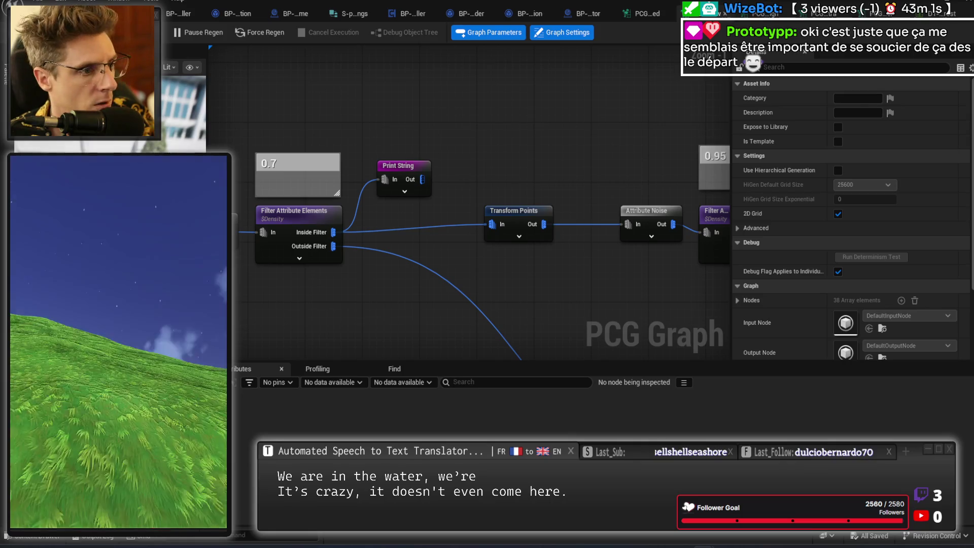
# - Enable Print to Screen on the Print String node and save the graph again
pyautogui.click(398, 165)
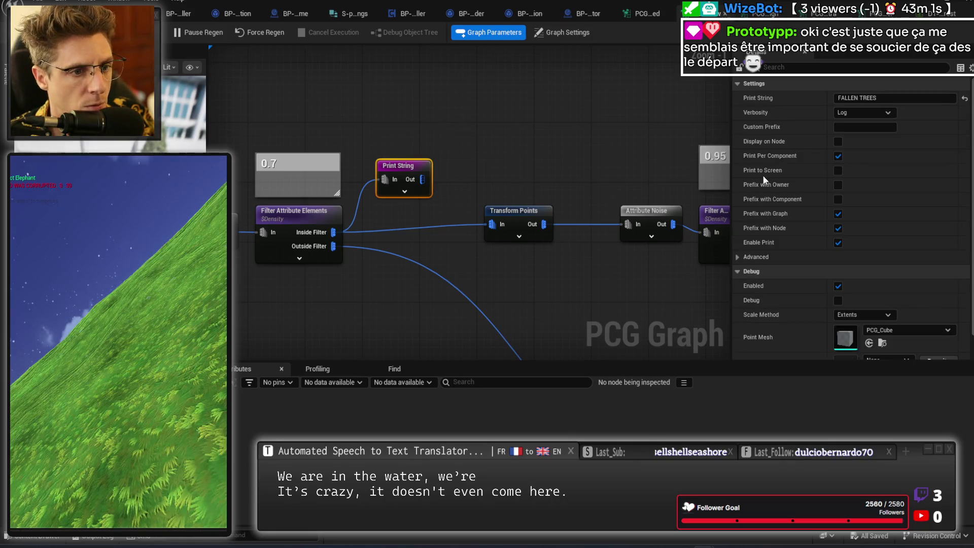
pyautogui.click(838, 170)
pyautogui.moveTo(339, 249)
pyautogui.mouseDown()
pyautogui.moveTo(368, 190)
pyautogui.moveTo(385, 179)
pyautogui.mouseUp()
pyautogui.click(383, 139)
pyautogui.hotkey('ctrl', 's')
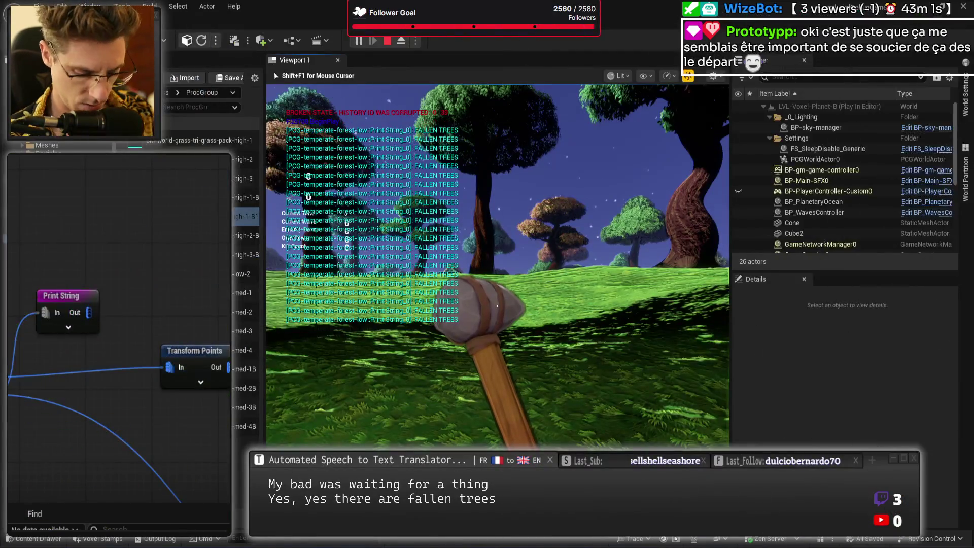
# - Eject with F8 and fly through the forest watching FALLEN TREES messages, then stop playing
pyautogui.press('F8')
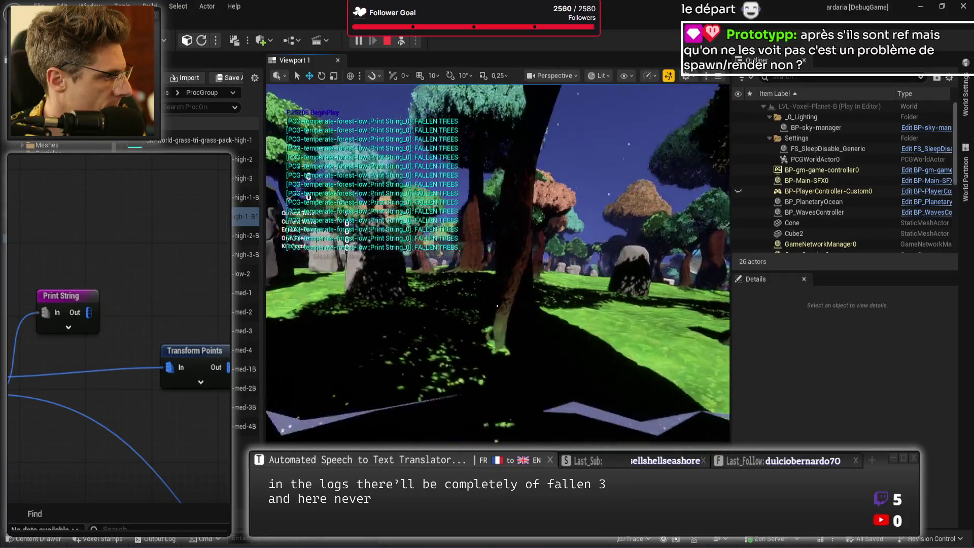
pyautogui.press('w')
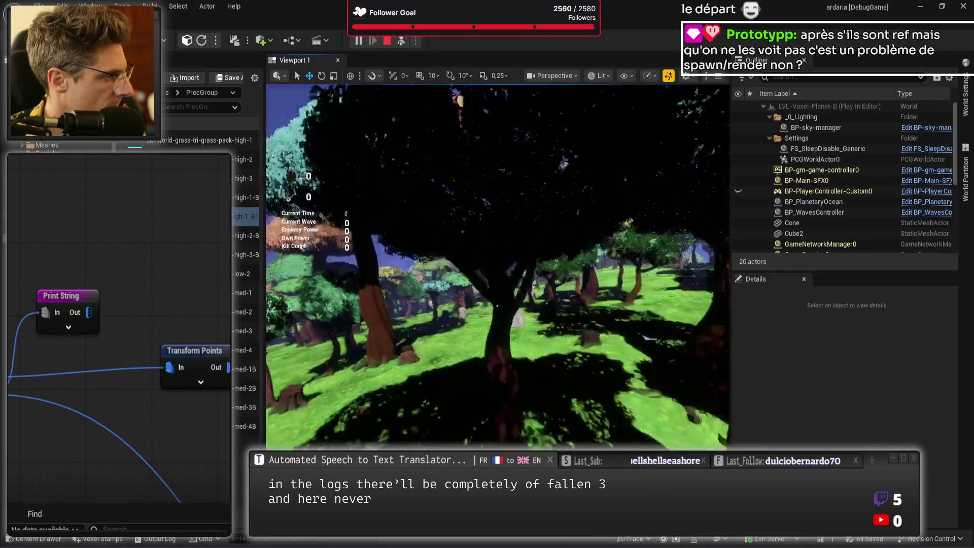
pyautogui.press('w')
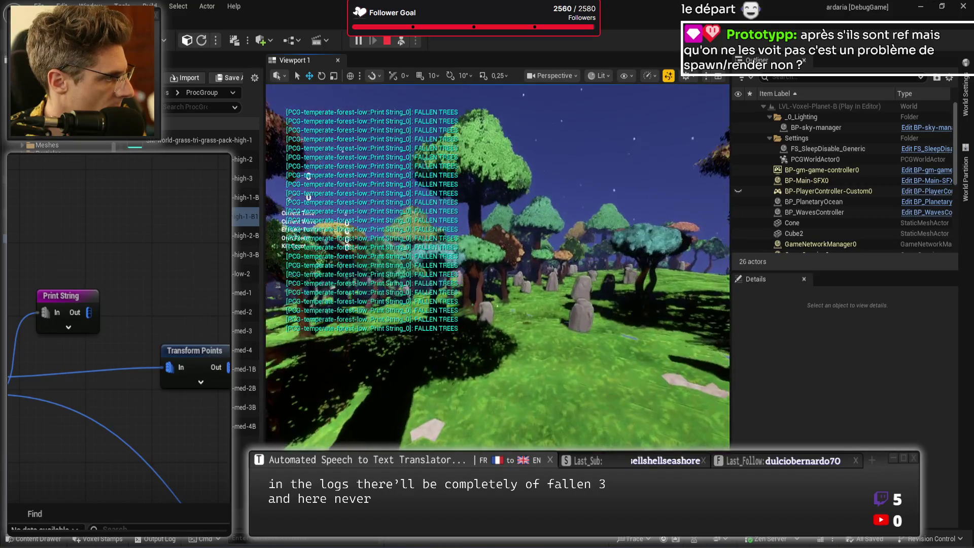
pyautogui.press('w')
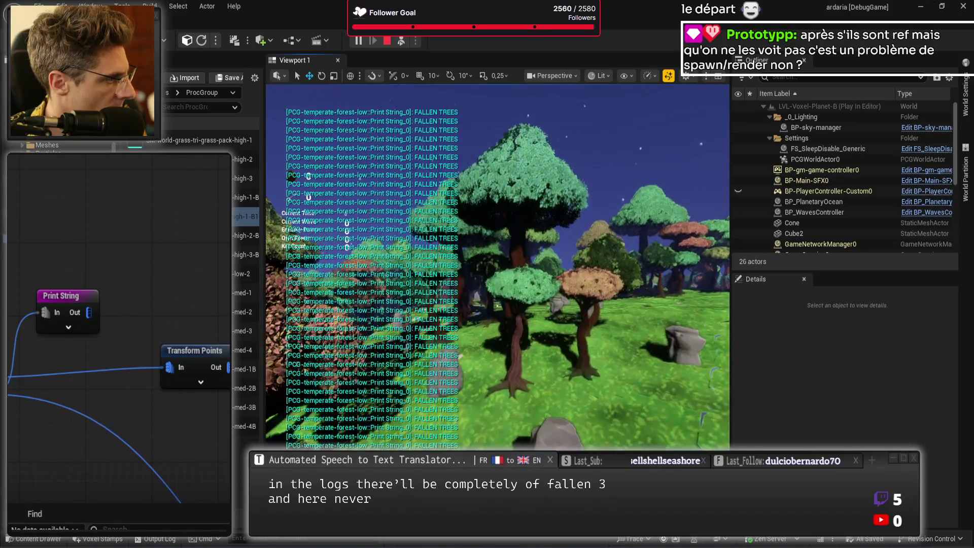
pyautogui.press('w')
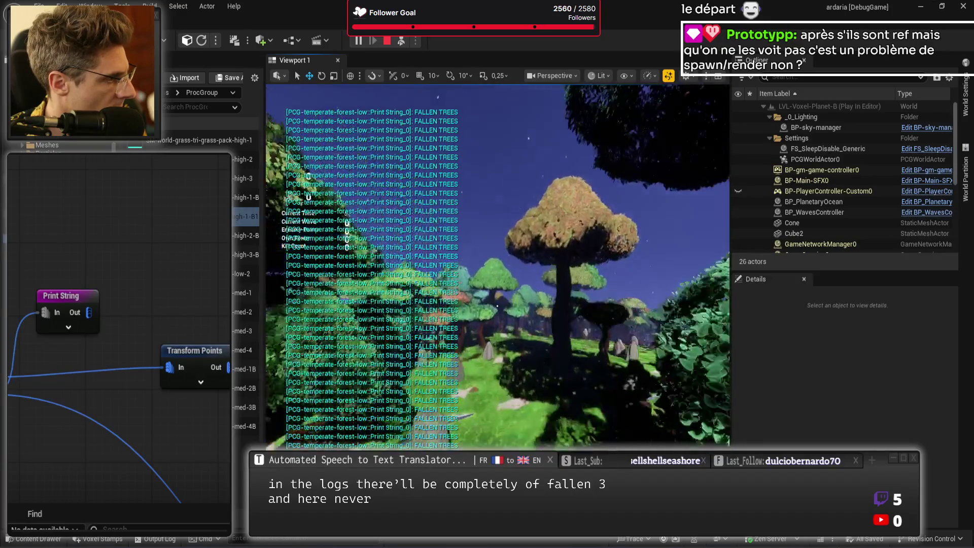
pyautogui.press('Escape')
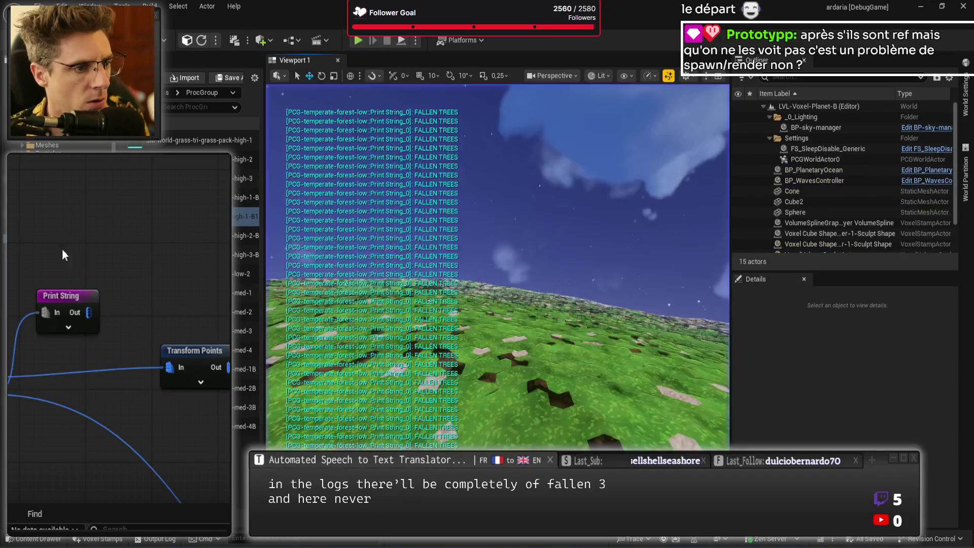
# - Pan the PCG graph across the 0.95 filter, Print String, spawning nodes and 0.7 filter
pyautogui.moveTo(124, 285)
pyautogui.mouseDown()
pyautogui.moveTo(124, 250)
pyautogui.moveTo(107, 223)
pyautogui.moveTo(102, 101)
pyautogui.moveTo(56, 36)
pyautogui.mouseUp()
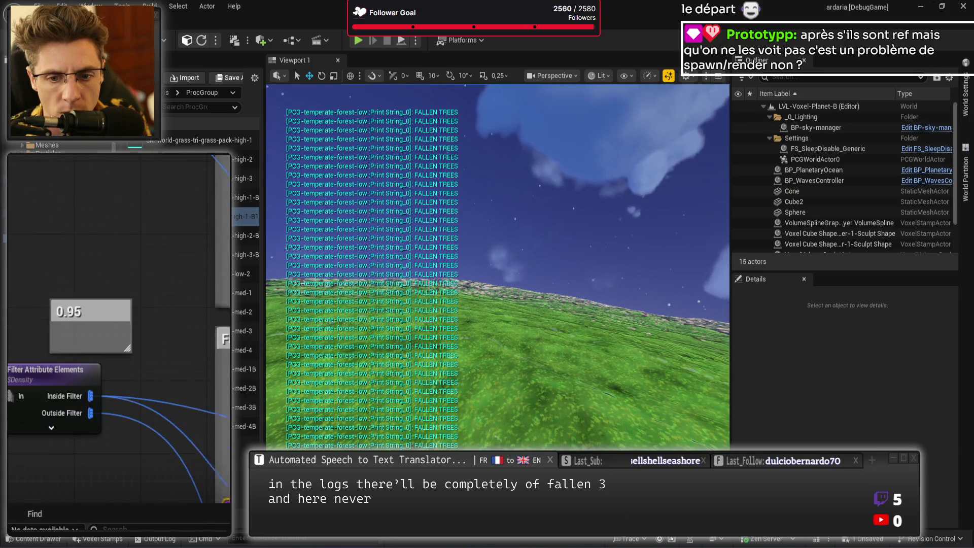
pyautogui.moveTo(219, 398)
pyautogui.mouseDown()
pyautogui.moveTo(96, 398)
pyautogui.moveTo(201, 443)
pyautogui.moveTo(50, 487)
pyautogui.mouseUp()
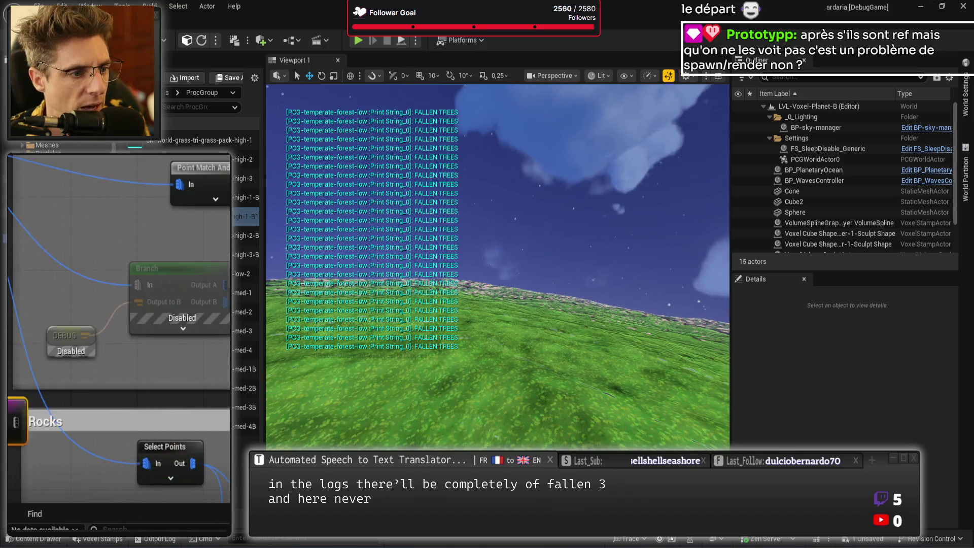
pyautogui.moveTo(127, 254)
pyautogui.mouseDown()
pyautogui.moveTo(209, 481)
pyautogui.moveTo(184, 461)
pyautogui.moveTo(126, 304)
pyautogui.moveTo(127, 193)
pyautogui.mouseUp()
pyautogui.scroll(4, 126, 304)
pyautogui.moveTo(40, 340); pyautogui.dragTo(74, 368)
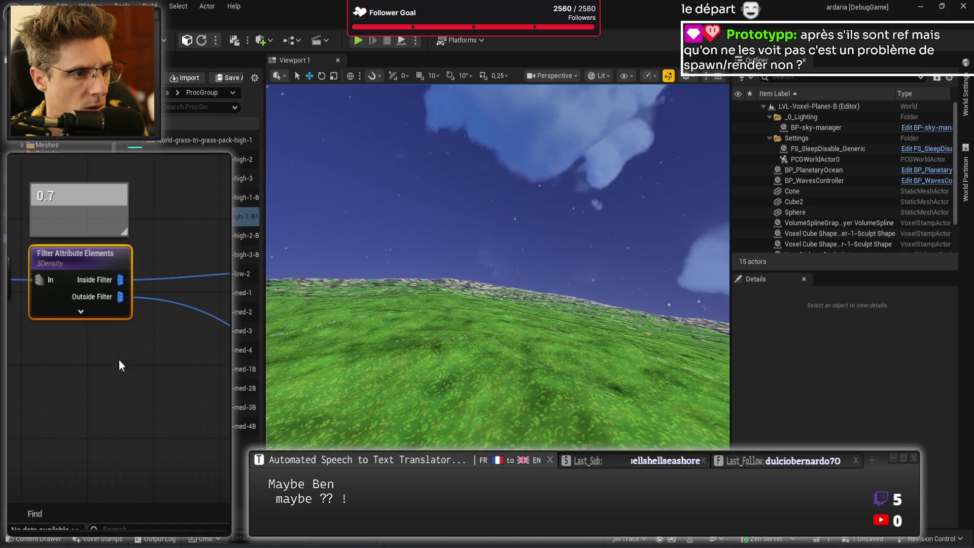
pyautogui.moveTo(193, 422)
pyautogui.mouseDown()
pyautogui.moveTo(39, 284)
pyautogui.moveTo(116, 322)
pyautogui.mouseUp()
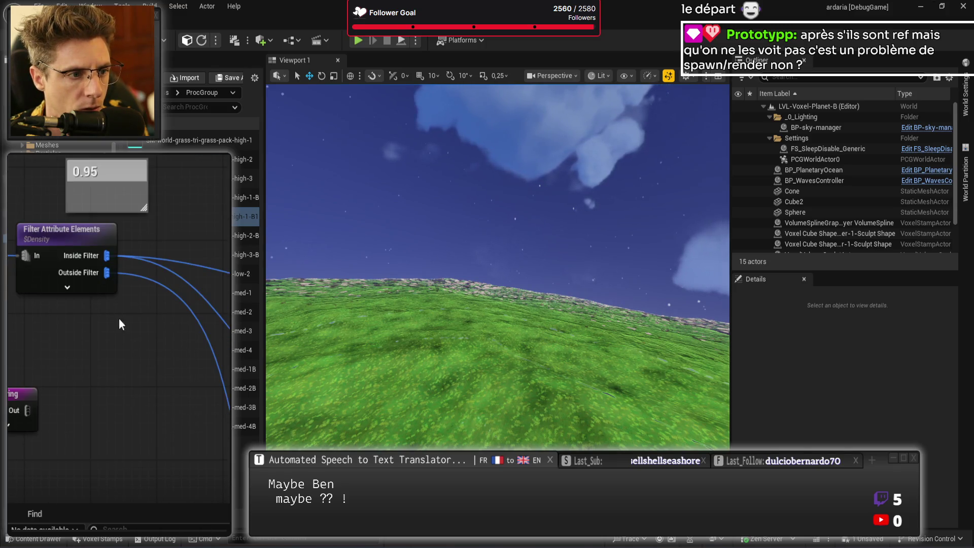
pyautogui.moveTo(10, 172)
pyautogui.mouseDown()
pyautogui.moveTo(26, 309)
pyautogui.moveTo(53, 260)
pyautogui.mouseUp()
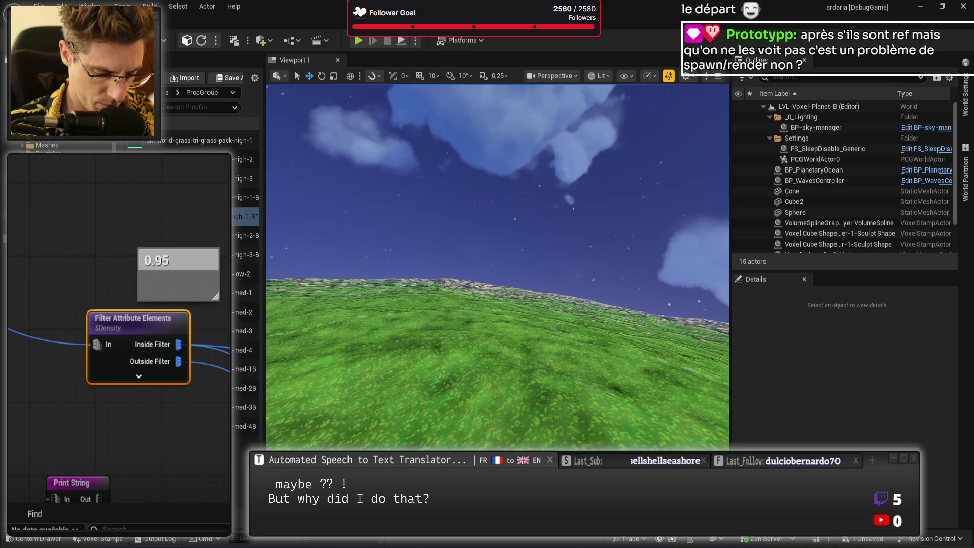
pyautogui.moveTo(193, 389)
pyautogui.mouseDown()
pyautogui.moveTo(107, 360)
pyautogui.moveTo(46, 321)
pyautogui.mouseUp()
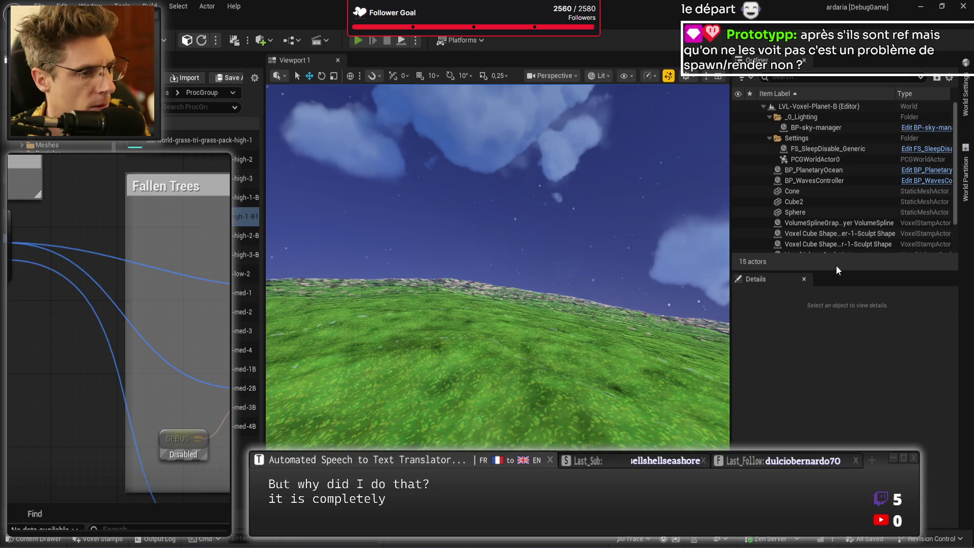
pyautogui.hotkey('alt', 'p')
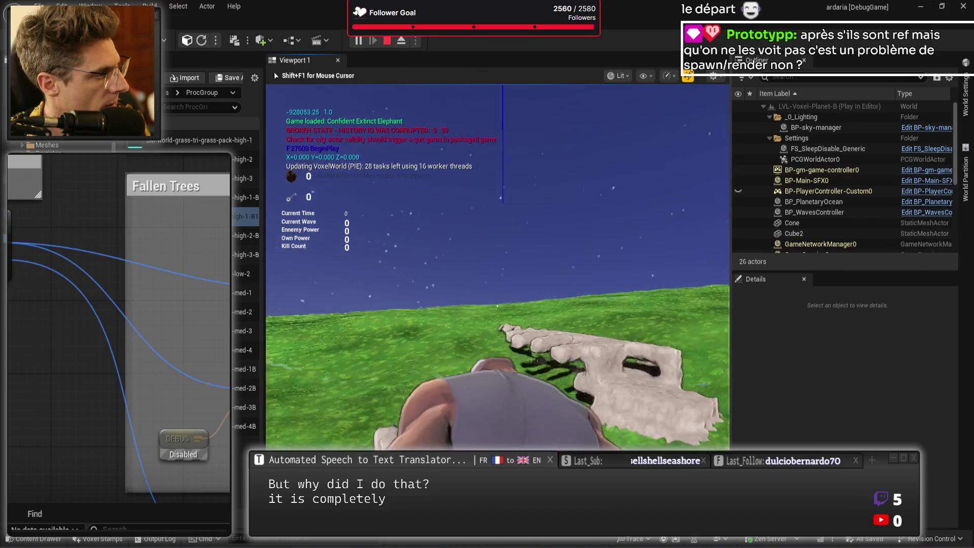
pyautogui.press('1')
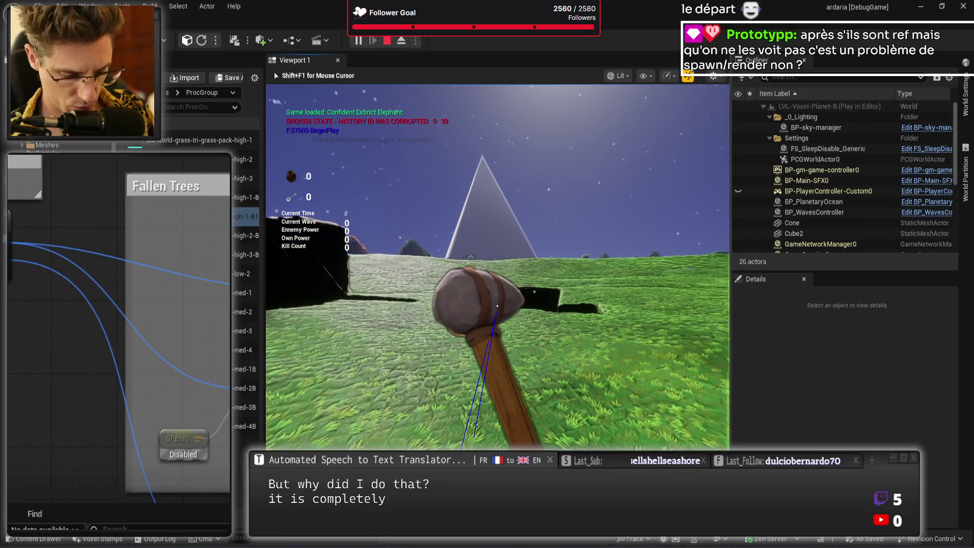
pyautogui.press('F8')
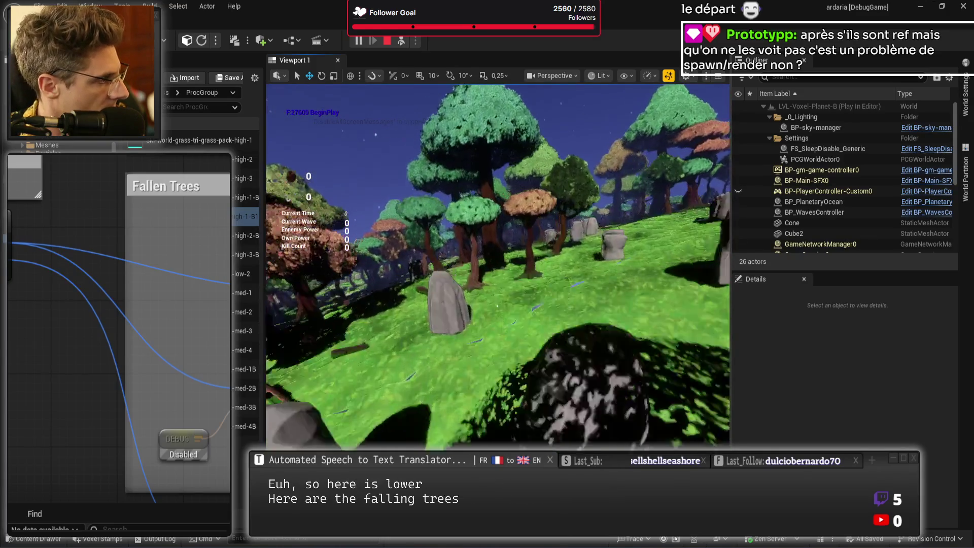
pyautogui.press('Escape')
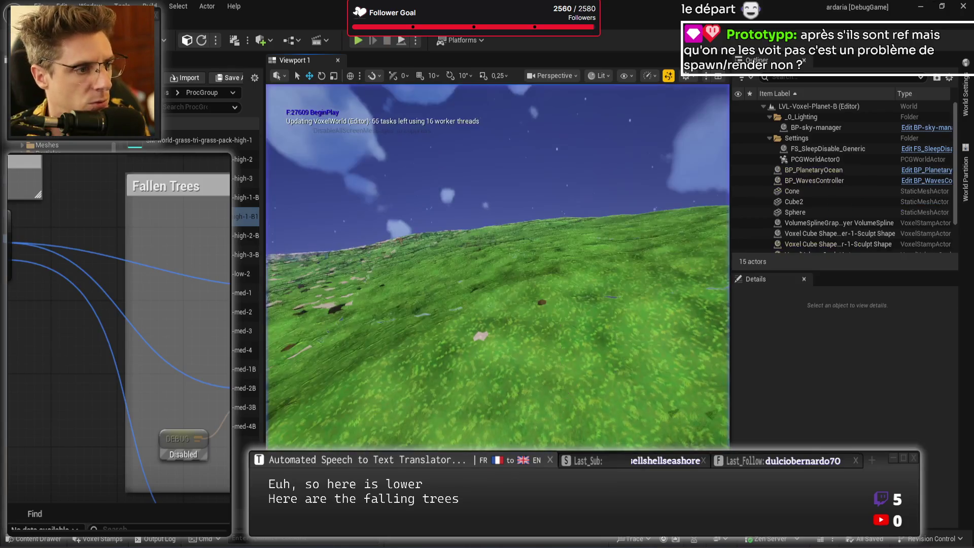
pyautogui.click(117, 375)
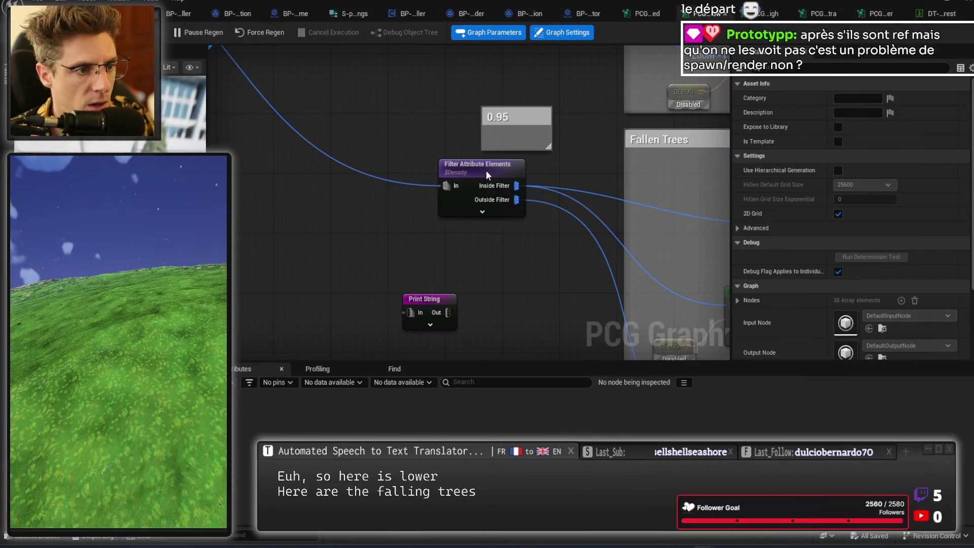
pyautogui.click(486, 172)
pyautogui.click(915, 174)
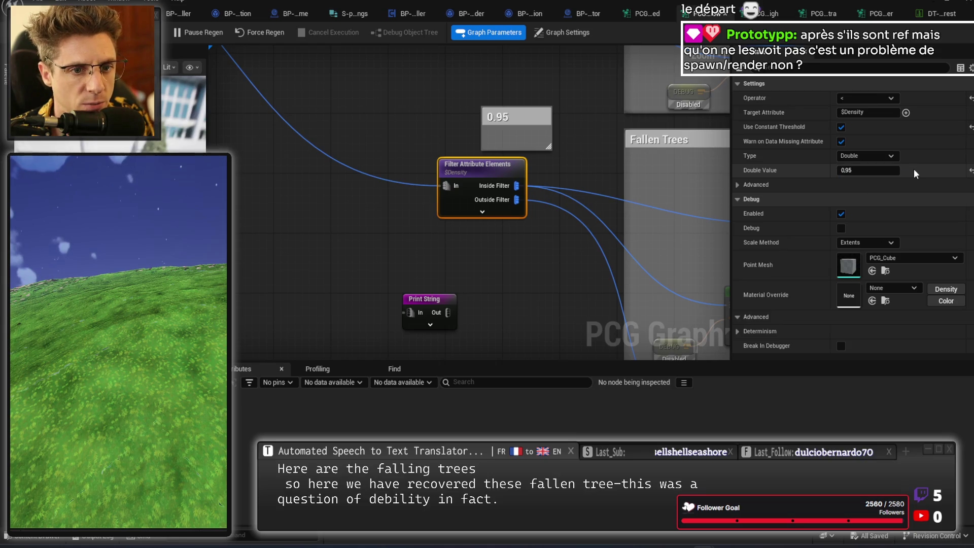
pyautogui.moveTo(361, 101)
pyautogui.mouseDown()
pyautogui.moveTo(363, 299)
pyautogui.moveTo(462, 326)
pyautogui.moveTo(506, 321)
pyautogui.moveTo(432, 194)
pyautogui.mouseUp()
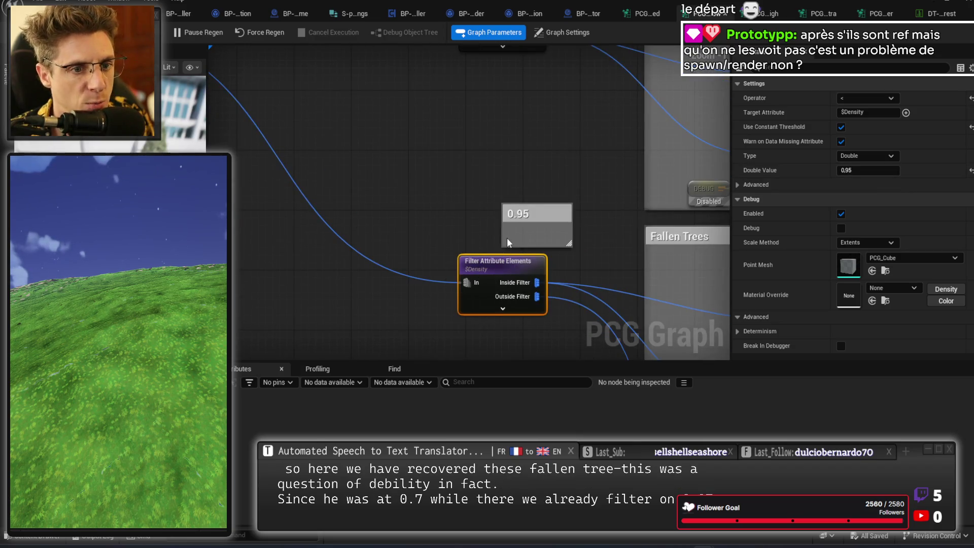
pyautogui.moveTo(617, 254); pyautogui.dragTo(359, 138)
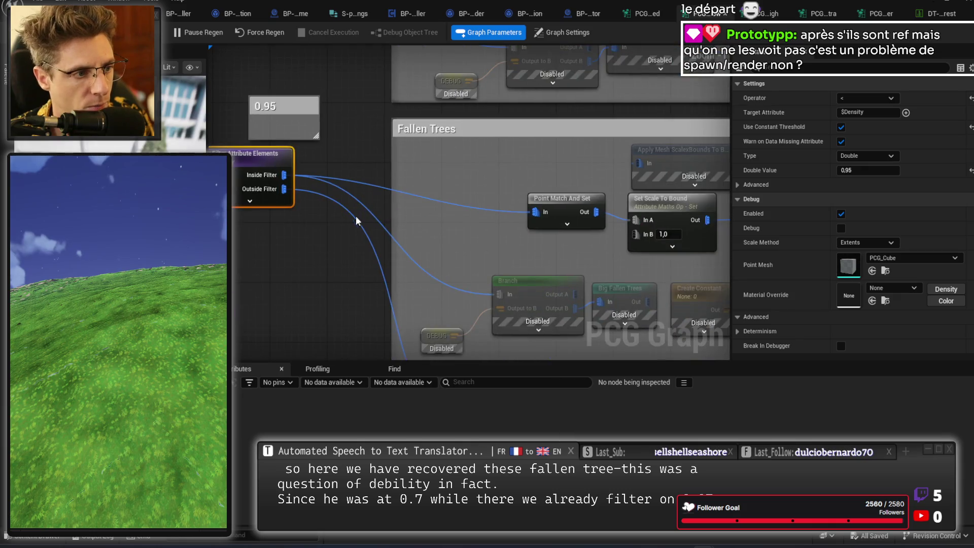
pyautogui.moveTo(360, 220); pyautogui.dragTo(481, 216)
pyautogui.moveTo(370, 245)
pyautogui.mouseDown()
pyautogui.moveTo(414, 95)
pyautogui.moveTo(485, 122)
pyautogui.mouseUp()
pyautogui.moveTo(483, 259); pyautogui.dragTo(395, 149)
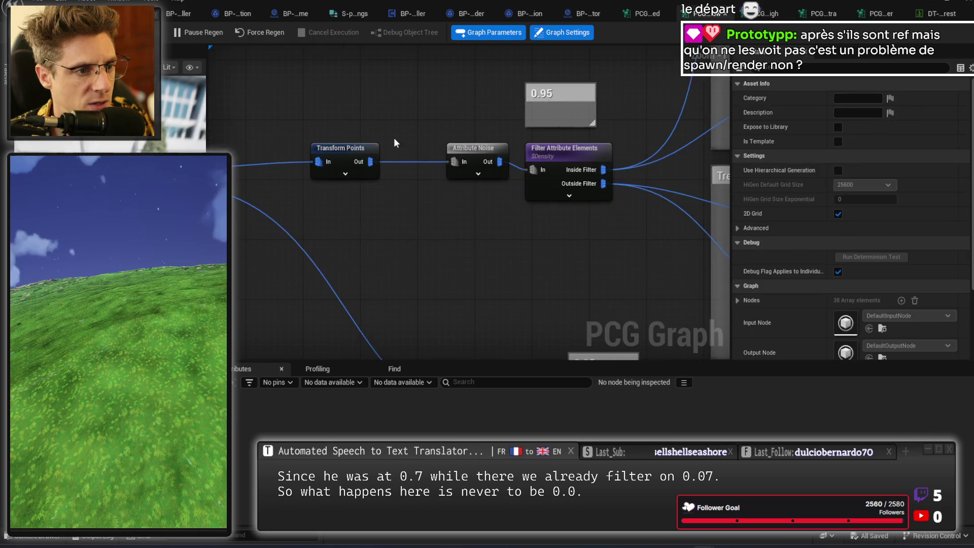
pyautogui.click(568, 173)
pyautogui.press('f')
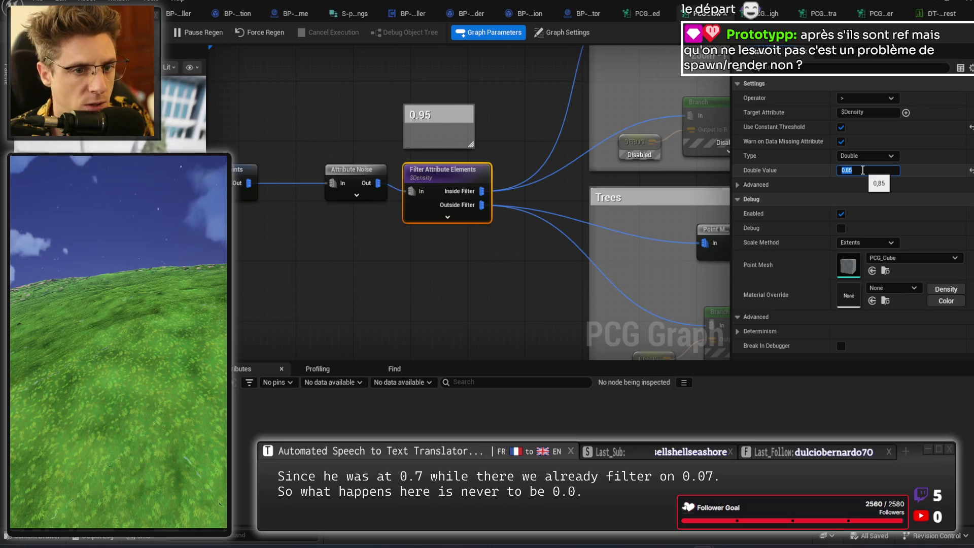
pyautogui.click(416, 112)
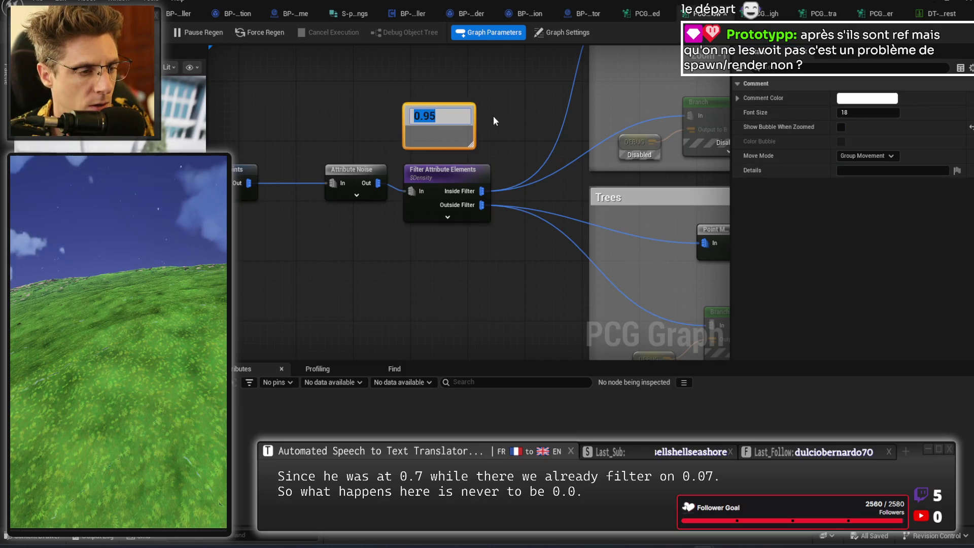
pyautogui.click(491, 122)
pyautogui.scroll(-3, 380, 205)
pyautogui.moveTo(442, 180)
pyautogui.mouseDown()
pyautogui.moveTo(404, 214)
pyautogui.moveTo(364, 169)
pyautogui.mouseUp()
pyautogui.scroll(3, 364, 169)
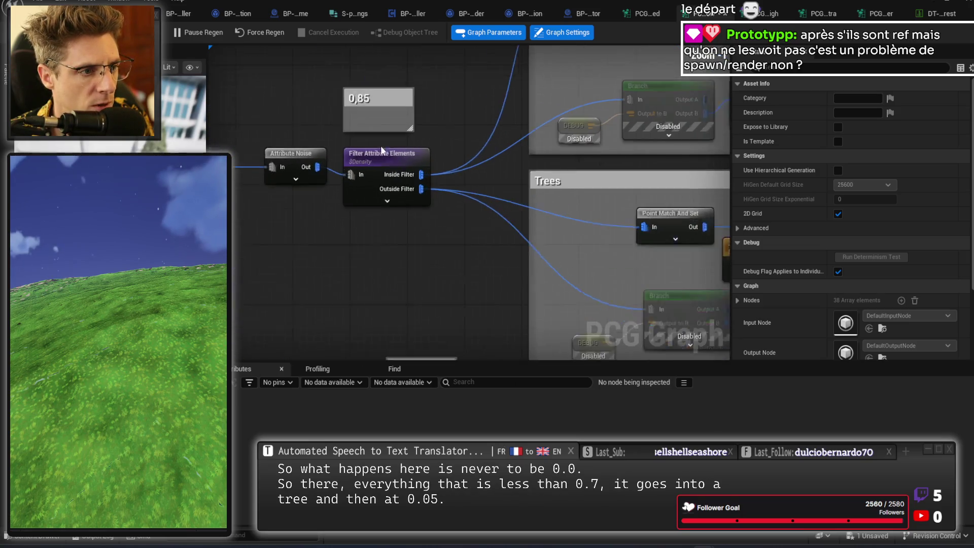
pyautogui.click(386, 172)
pyautogui.click(418, 287)
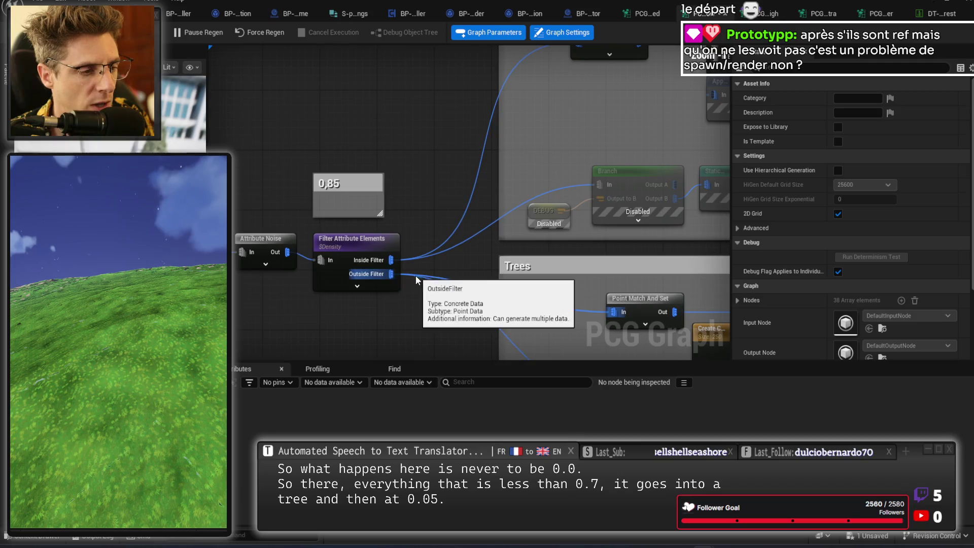
pyautogui.scroll(-4, 430, 250)
pyautogui.moveTo(374, 269); pyautogui.dragTo(539, 235)
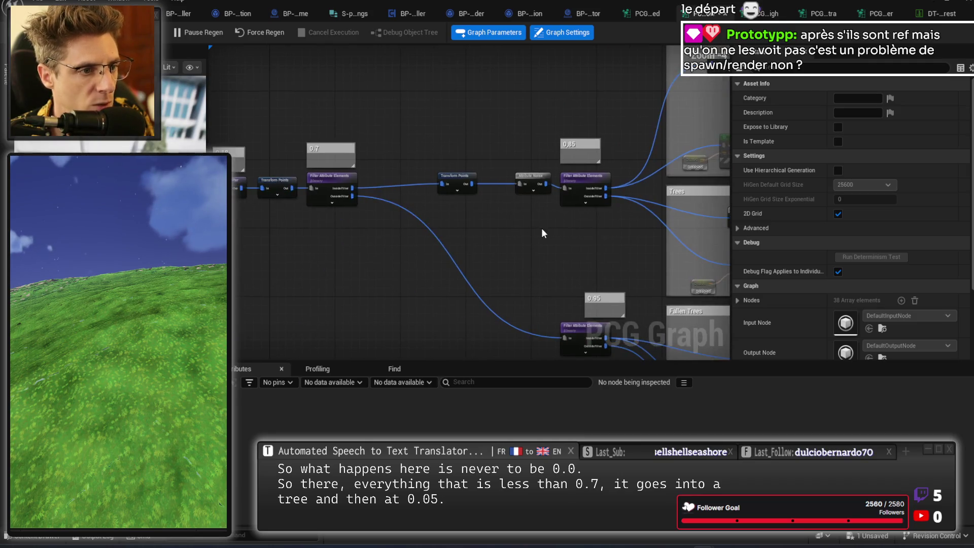
# - Check the Attribute Noise node's settings and survey the lower filter branch and Print String
pyautogui.scroll(1, 321, 230)
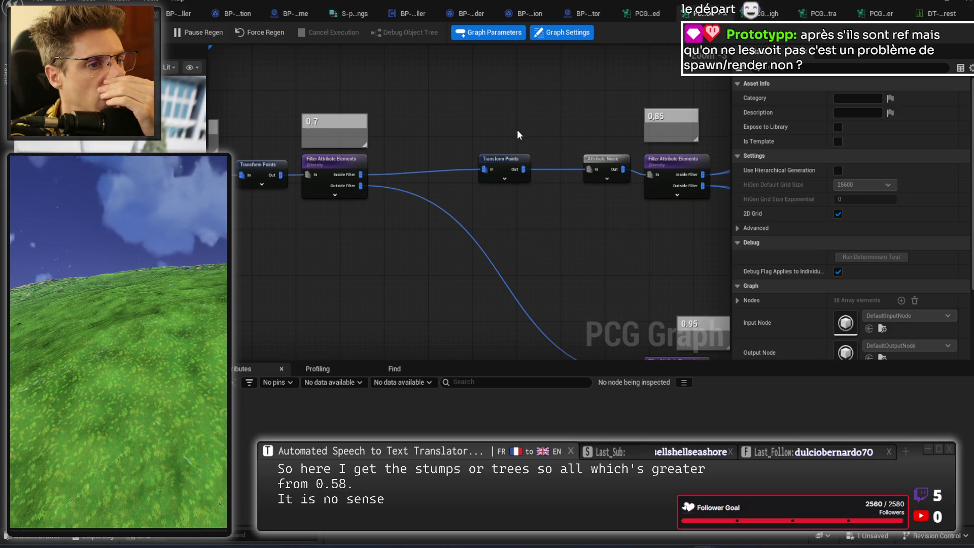
pyautogui.click(607, 180)
pyautogui.moveTo(607, 229); pyautogui.dragTo(514, 250)
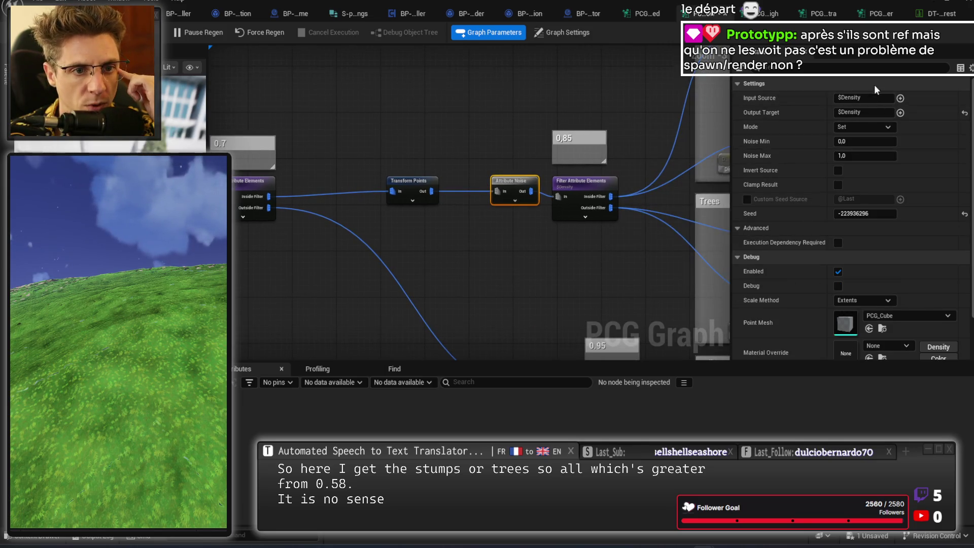
pyautogui.click(558, 304)
pyautogui.moveTo(558, 330); pyautogui.dragTo(539, 203)
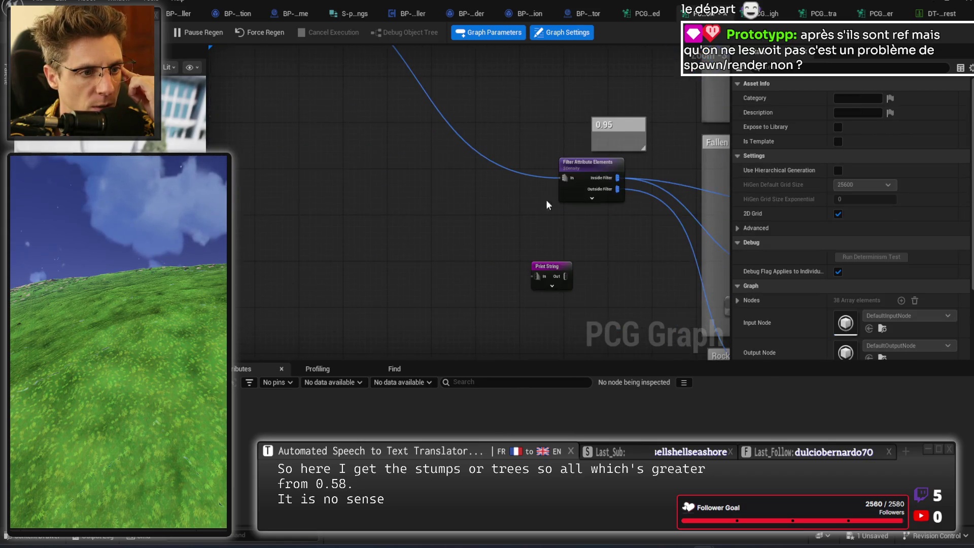
pyautogui.scroll(1, 510, 151)
pyautogui.moveTo(509, 146)
pyautogui.mouseDown()
pyautogui.moveTo(374, 210)
pyautogui.moveTo(560, 263)
pyautogui.mouseUp()
pyautogui.scroll(-1, 373, 210)
# - Wire the upper Outside Filter into the lower filter and delete the Attribute Noise node
pyautogui.moveTo(578, 100)
pyautogui.mouseDown()
pyautogui.moveTo(575, 219)
pyautogui.moveTo(497, 248)
pyautogui.moveTo(493, 262)
pyautogui.moveTo(575, 264)
pyautogui.mouseUp()
pyautogui.click(483, 254)
pyautogui.moveTo(483, 202); pyautogui.dragTo(510, 264)
pyautogui.moveTo(331, 143)
pyautogui.mouseDown()
pyautogui.moveTo(589, 296)
pyautogui.moveTo(609, 280)
pyautogui.mouseUp()
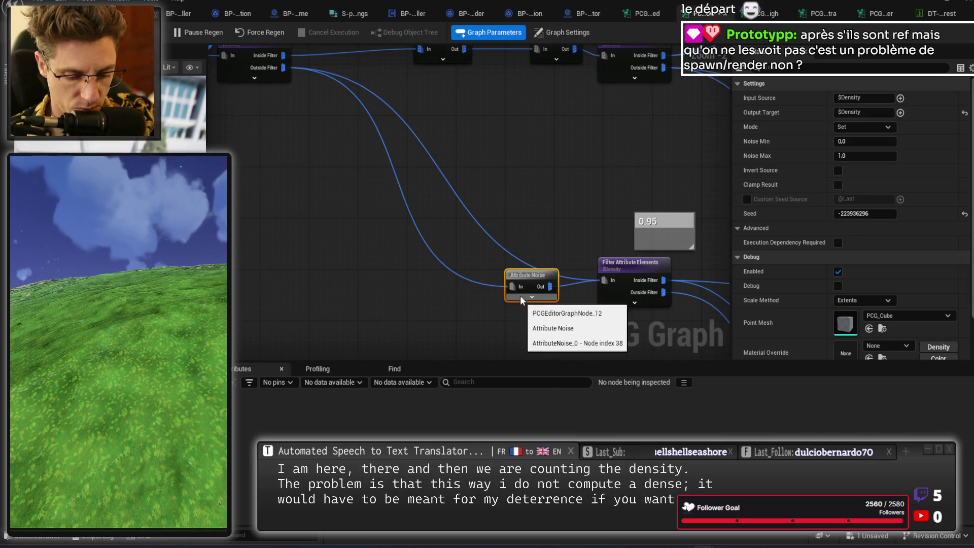
pyautogui.click(538, 186)
pyautogui.moveTo(537, 187)
pyautogui.mouseDown()
pyautogui.moveTo(493, 294)
pyautogui.moveTo(507, 249)
pyautogui.mouseUp()
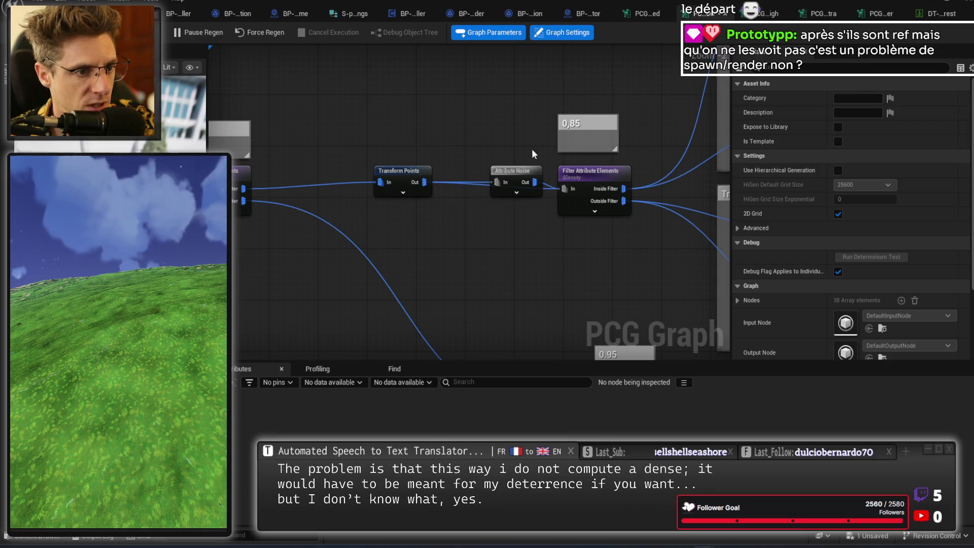
pyautogui.click(522, 183)
pyautogui.press('Delete')
# - Delete the redundant Transform Points node sitting before the 0.85 filter
pyautogui.moveTo(400, 242)
pyautogui.mouseDown()
pyautogui.moveTo(725, 223)
pyautogui.moveTo(528, 229)
pyautogui.mouseUp()
pyautogui.moveTo(540, 169); pyautogui.dragTo(632, 168)
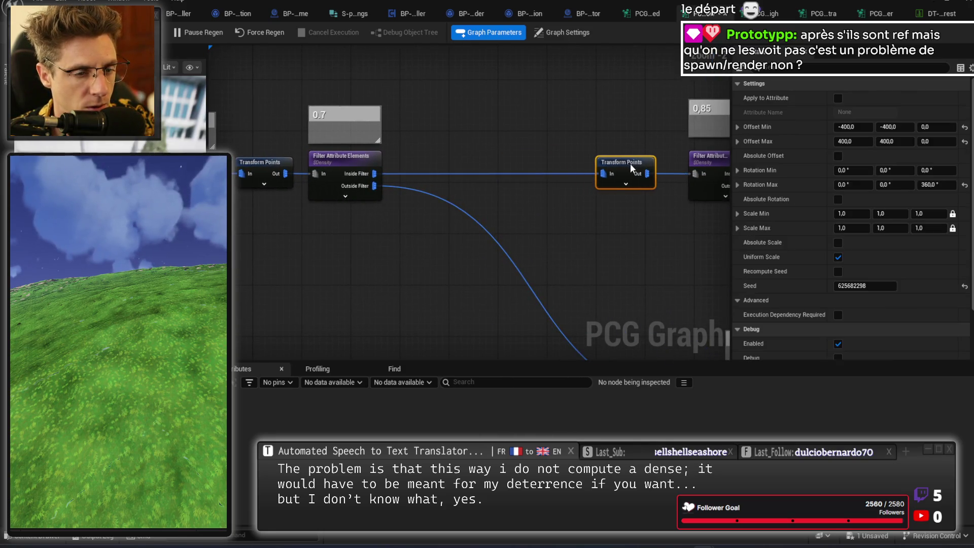
pyautogui.moveTo(548, 218); pyautogui.dragTo(514, 205)
pyautogui.scroll(-1, 514, 206)
pyautogui.moveTo(410, 234)
pyautogui.mouseDown()
pyautogui.moveTo(421, 260)
pyautogui.moveTo(486, 247)
pyautogui.moveTo(360, 243)
pyautogui.moveTo(413, 202)
pyautogui.moveTo(461, 211)
pyautogui.moveTo(428, 111)
pyautogui.mouseUp()
pyautogui.moveTo(474, 176)
pyautogui.mouseDown()
pyautogui.moveTo(315, 219)
pyautogui.moveTo(406, 159)
pyautogui.mouseUp()
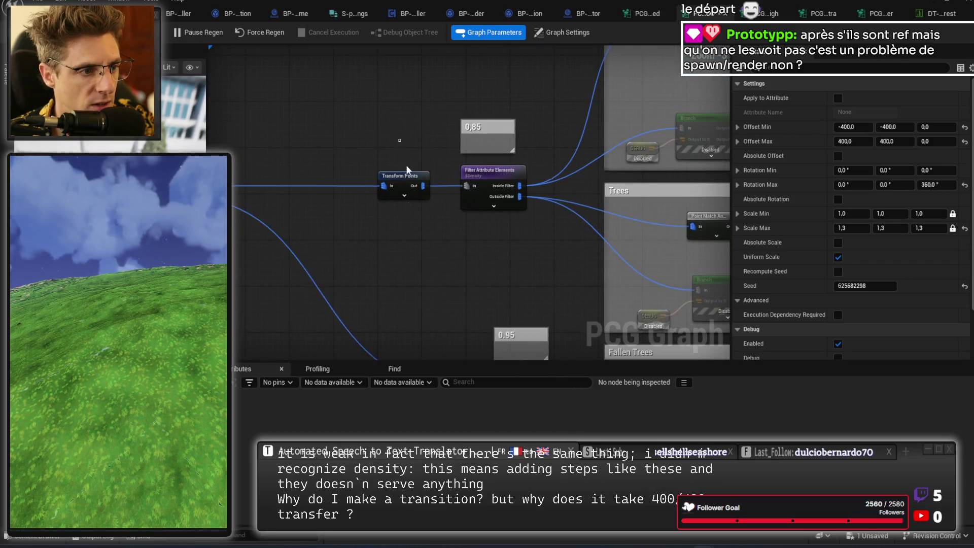
pyautogui.click(375, 257)
pyautogui.moveTo(375, 257)
pyautogui.mouseDown()
pyautogui.moveTo(512, 243)
pyautogui.moveTo(511, 272)
pyautogui.moveTo(497, 215)
pyautogui.mouseUp()
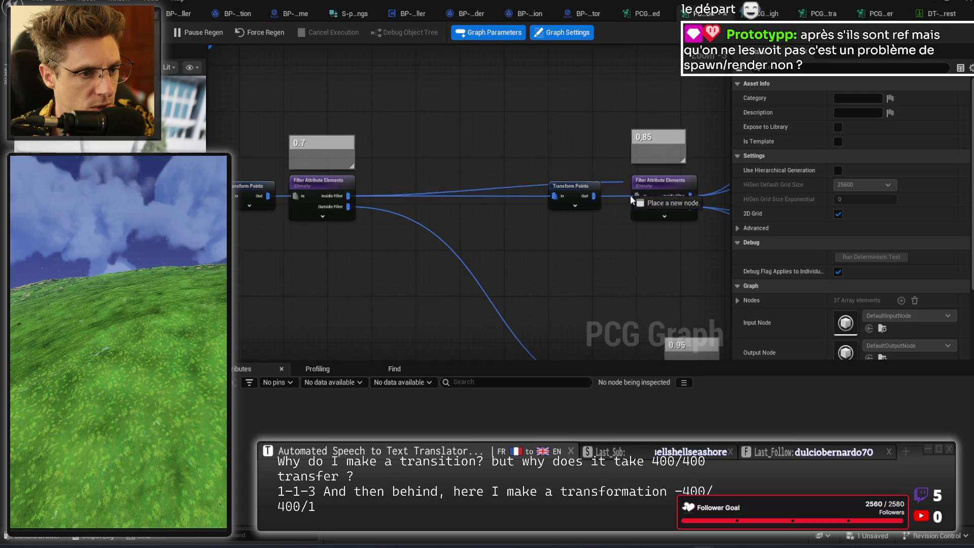
pyautogui.click(570, 186)
pyautogui.press('Delete')
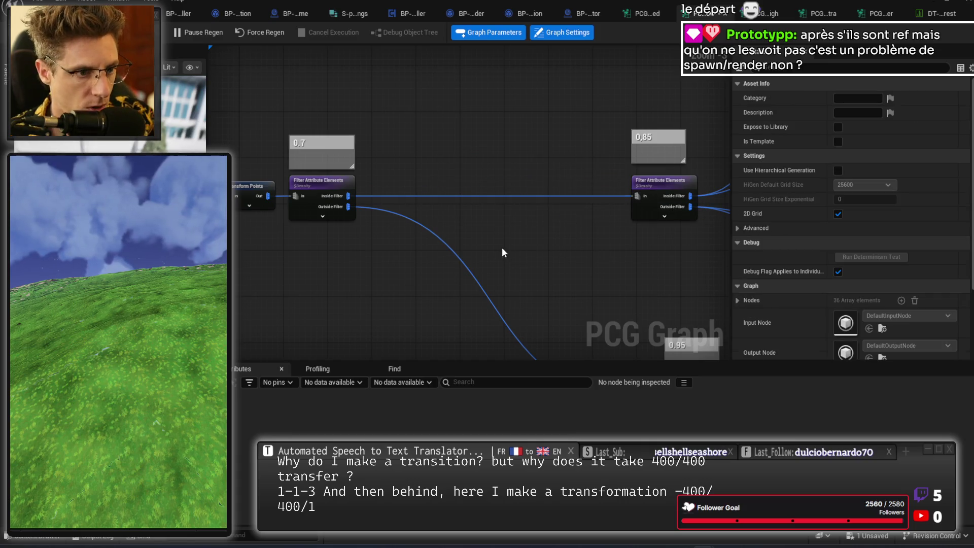
pyautogui.scroll(-2, 502, 247)
pyautogui.moveTo(391, 162); pyautogui.dragTo(623, 283)
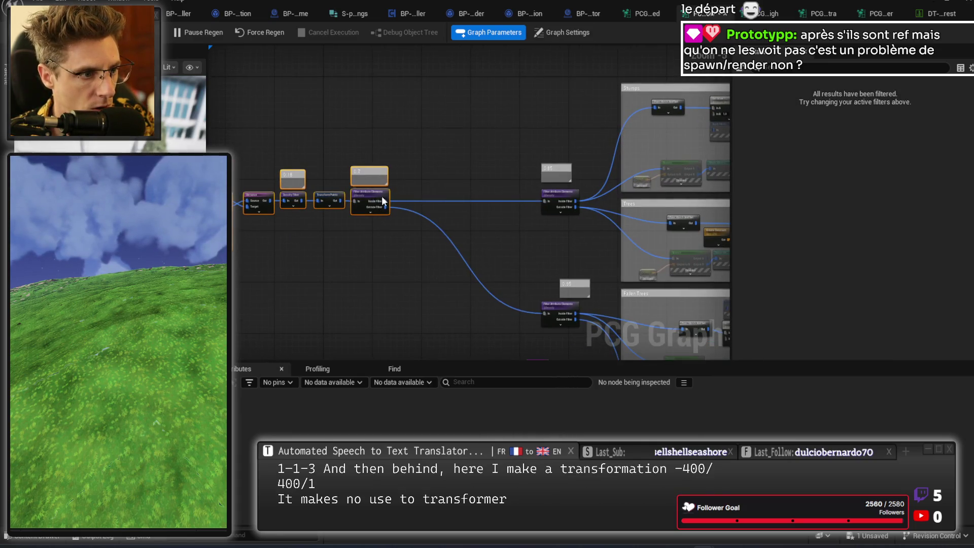
# - Review the Density Filter's bounds and the Transform Points offset and scale settings
pyautogui.click(487, 210)
pyautogui.scroll(4, 416, 213)
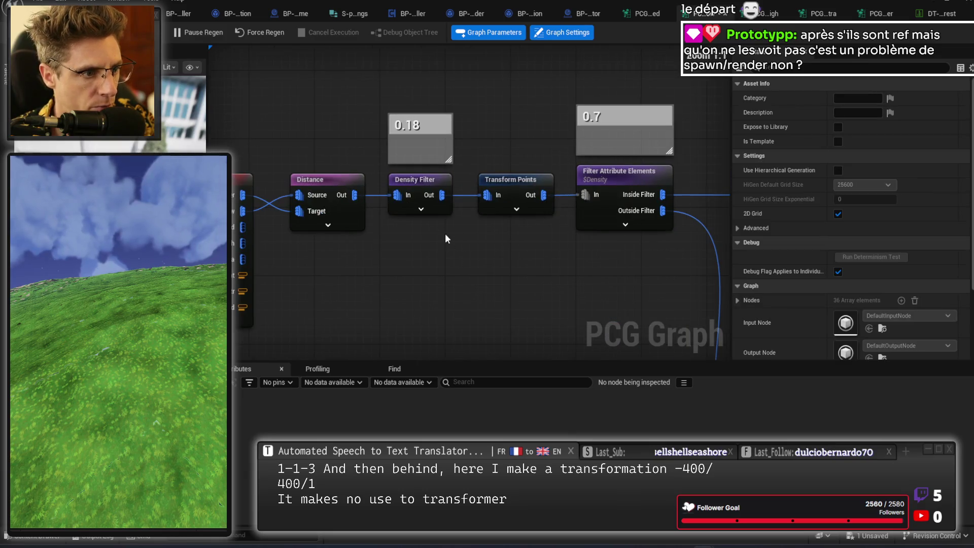
pyautogui.click(412, 189)
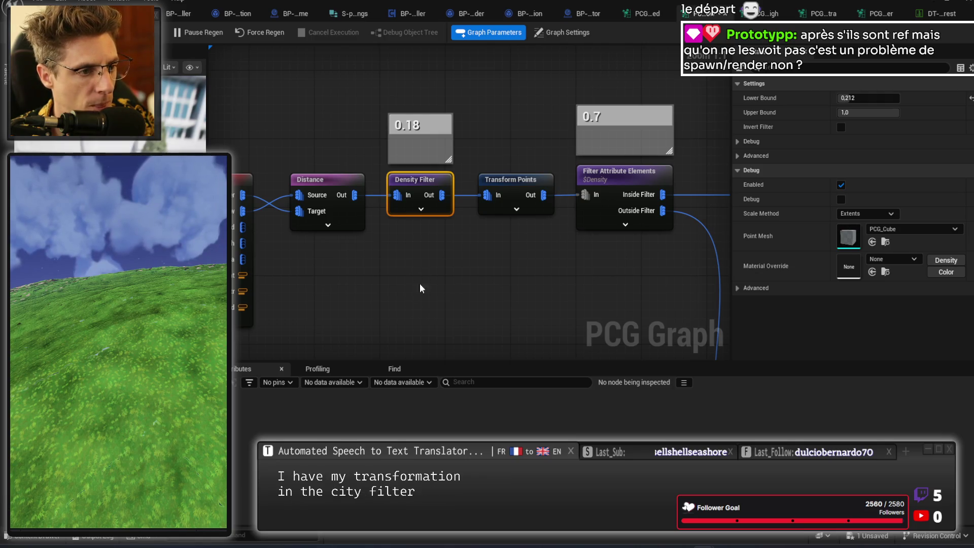
pyautogui.click(558, 318)
pyautogui.moveTo(544, 297); pyautogui.dragTo(421, 287)
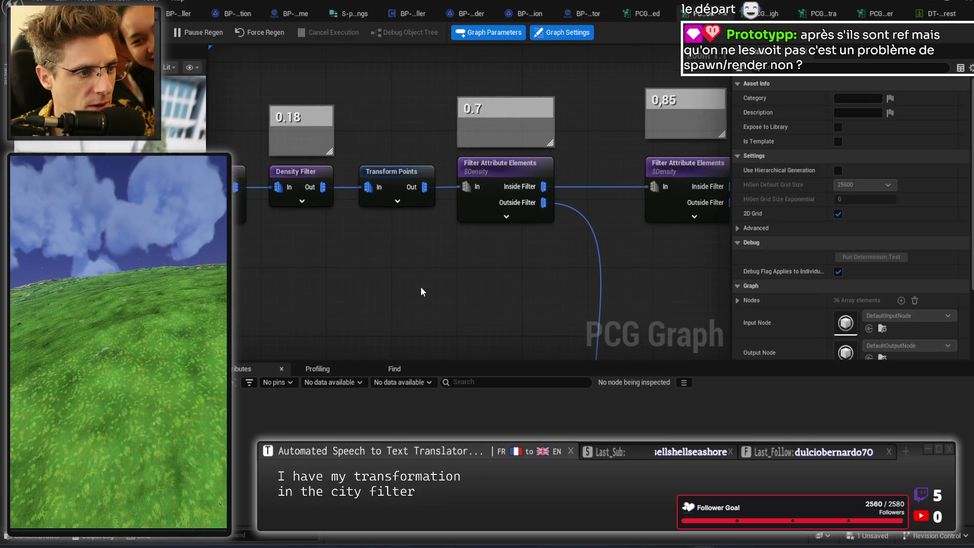
pyautogui.click(410, 178)
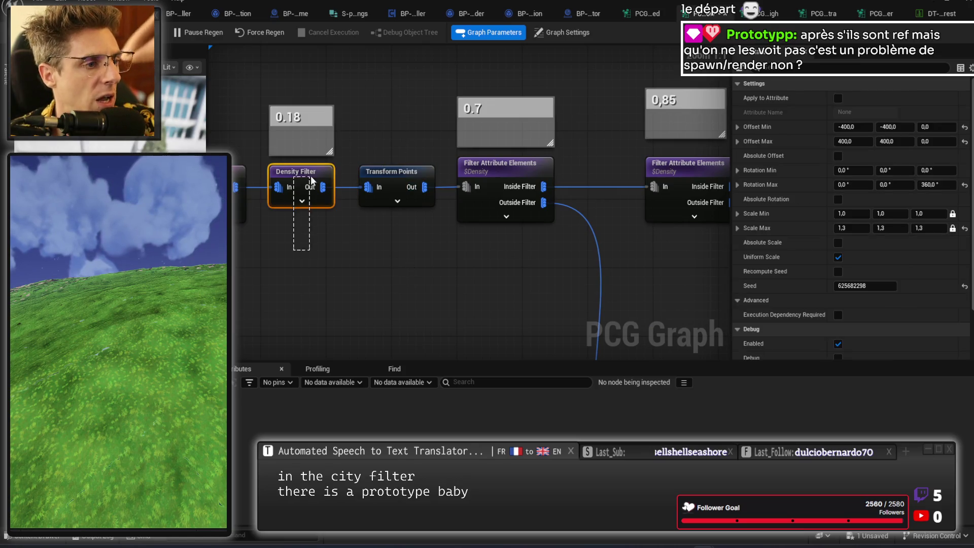
# - Delete the Density Filter node, restore it with undo, and nudge it upward
pyautogui.moveTo(311, 180); pyautogui.dragTo(312, 182)
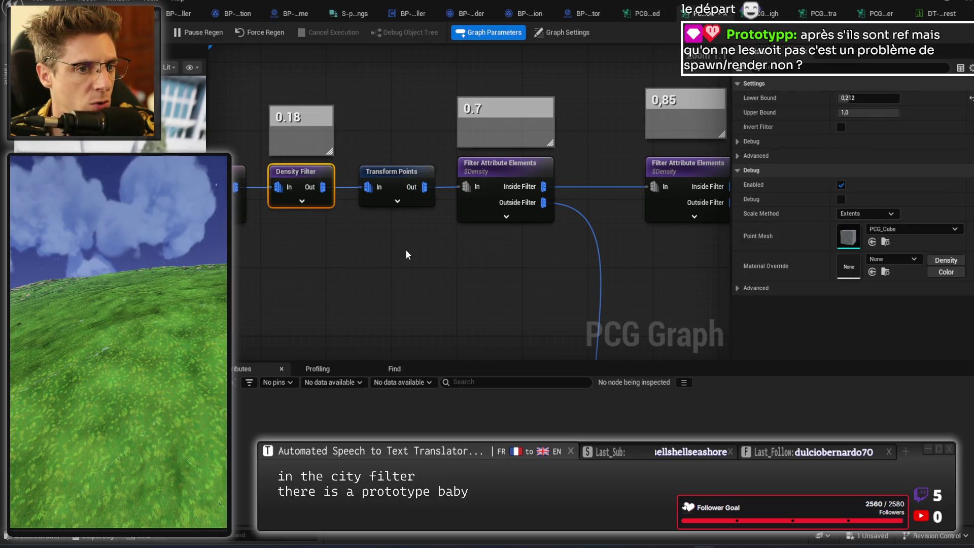
pyautogui.moveTo(345, 237)
pyautogui.mouseDown()
pyautogui.moveTo(552, 239)
pyautogui.moveTo(472, 254)
pyautogui.mouseUp()
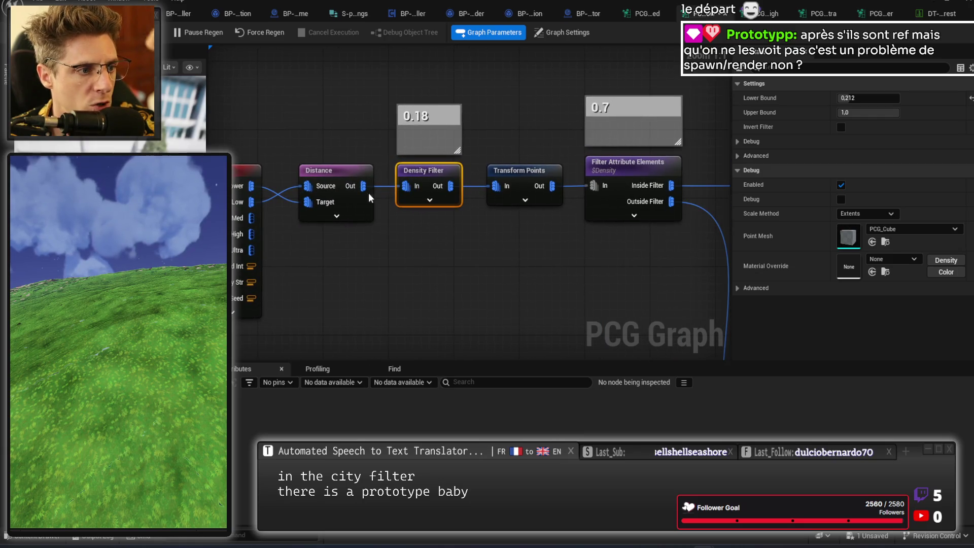
pyautogui.rightClick(435, 181)
pyautogui.click(464, 261)
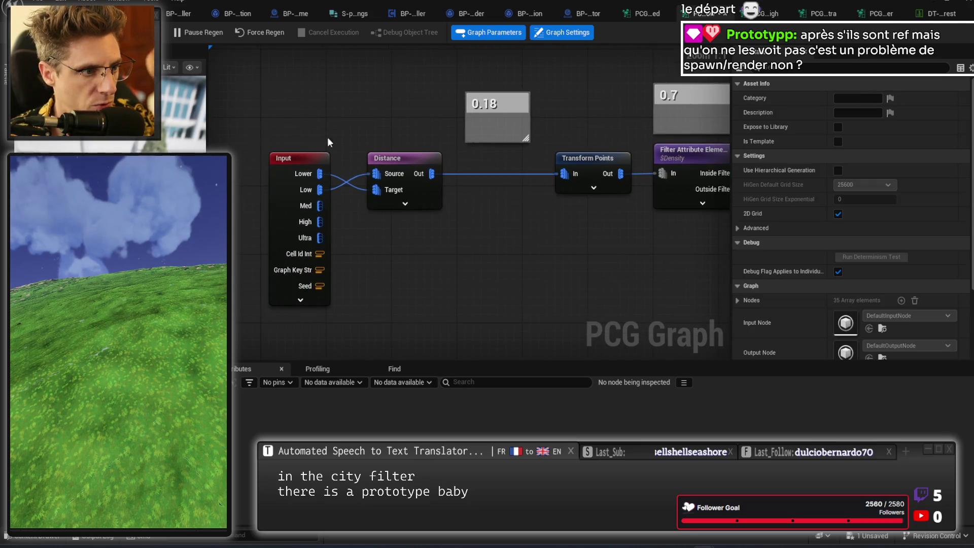
pyautogui.moveTo(342, 144); pyautogui.dragTo(411, 214)
pyautogui.click(502, 227)
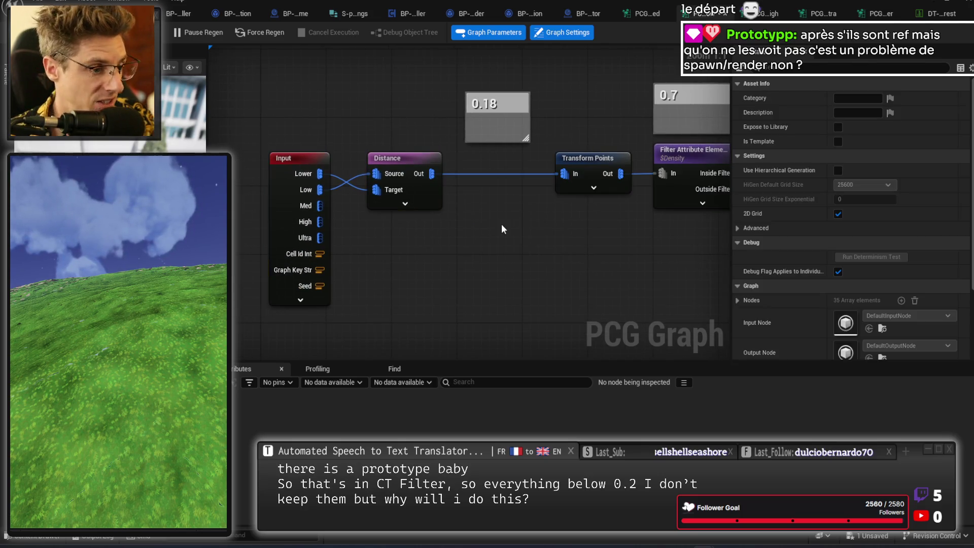
pyautogui.hotkey('ctrl', 'z')
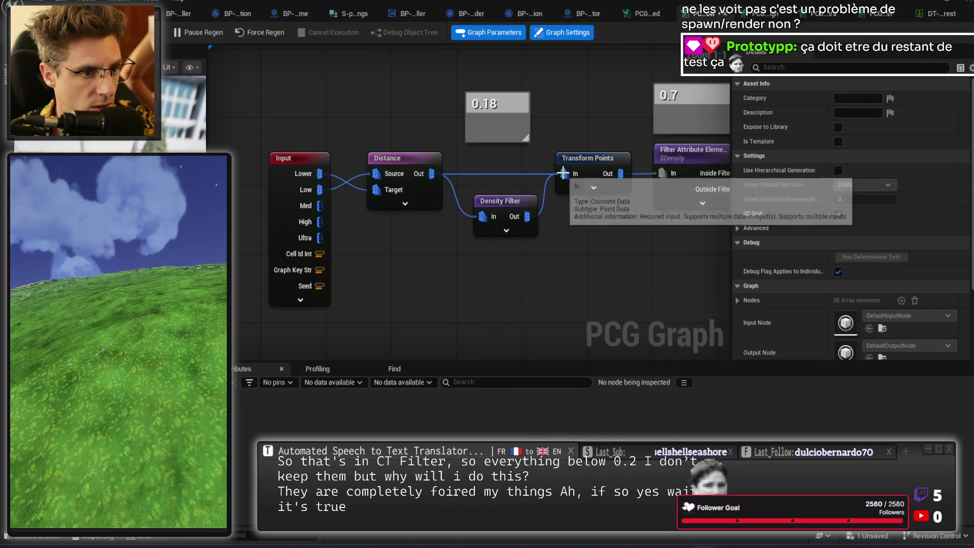
pyautogui.moveTo(514, 192); pyautogui.dragTo(506, 149)
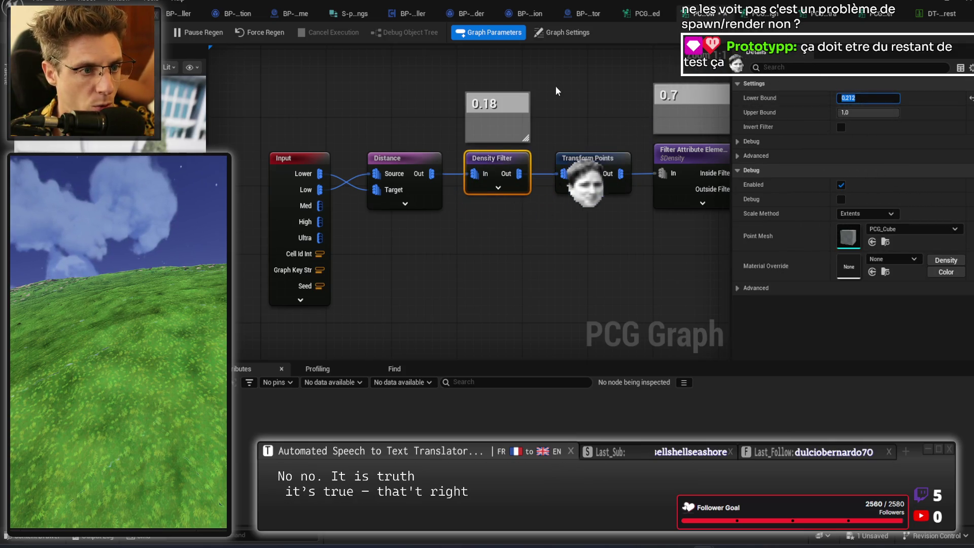
# - Rename the 0.18 comment above the Density Filter to 0,212
pyautogui.doubleClick(502, 104)
pyautogui.write('0,212')
pyautogui.press('Return')
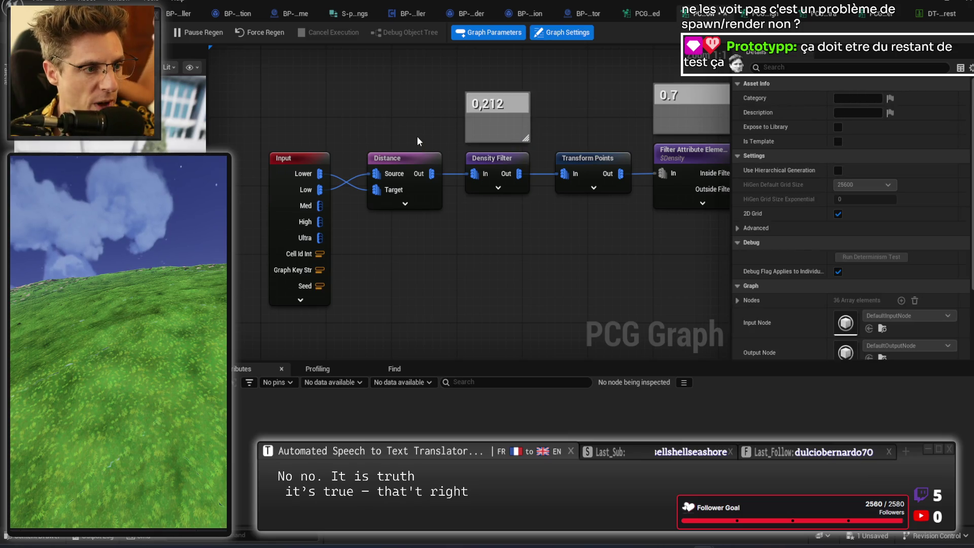
pyautogui.click(412, 158)
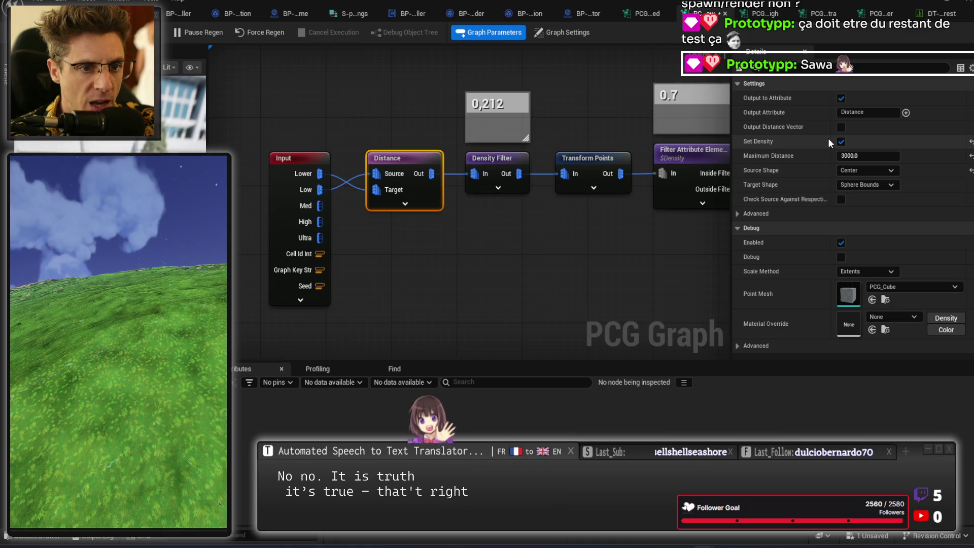
pyautogui.click(522, 193)
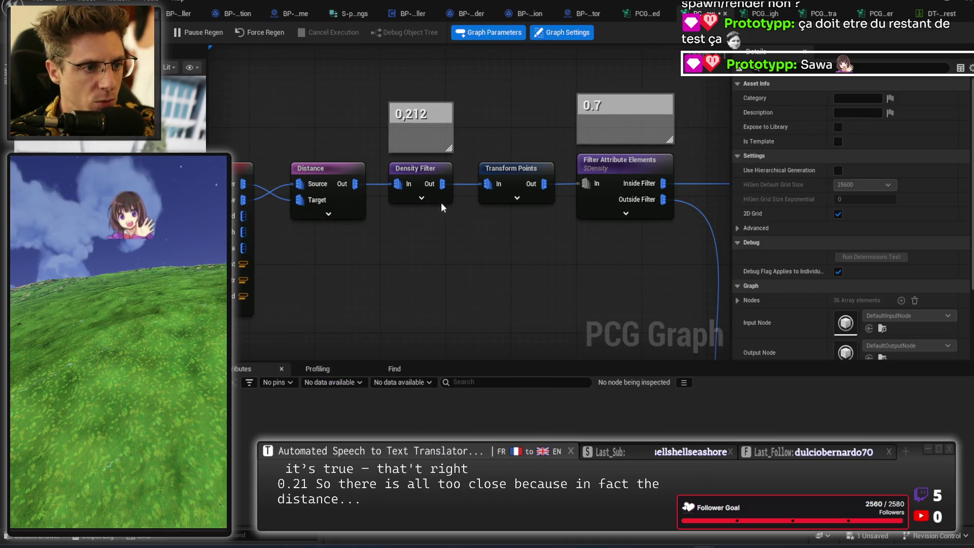
pyautogui.click(528, 134)
pyautogui.click(525, 185)
pyautogui.moveTo(523, 273)
pyautogui.mouseDown()
pyautogui.moveTo(452, 213)
pyautogui.moveTo(477, 245)
pyautogui.mouseUp()
pyautogui.click(428, 167)
pyautogui.moveTo(319, 127)
pyautogui.mouseDown()
pyautogui.moveTo(472, 105)
pyautogui.moveTo(522, 124)
pyautogui.moveTo(267, 260)
pyautogui.mouseUp()
pyautogui.moveTo(536, 294); pyautogui.dragTo(463, 217)
pyautogui.moveTo(528, 119)
pyautogui.mouseDown()
pyautogui.moveTo(600, 232)
pyautogui.moveTo(463, 172)
pyautogui.moveTo(402, 244)
pyautogui.moveTo(513, 244)
pyautogui.mouseUp()
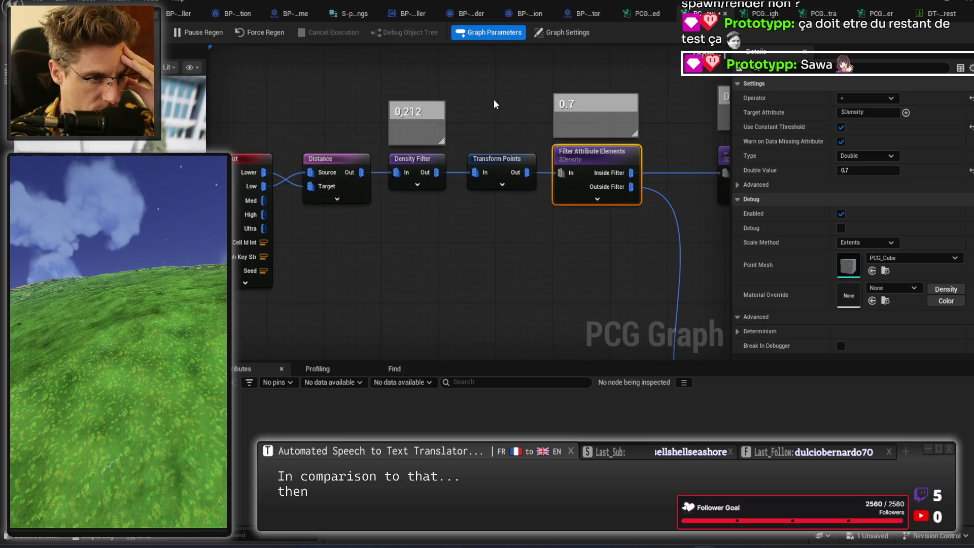
pyautogui.moveTo(530, 99); pyautogui.dragTo(258, 213)
pyautogui.moveTo(517, 162); pyautogui.dragTo(396, 161)
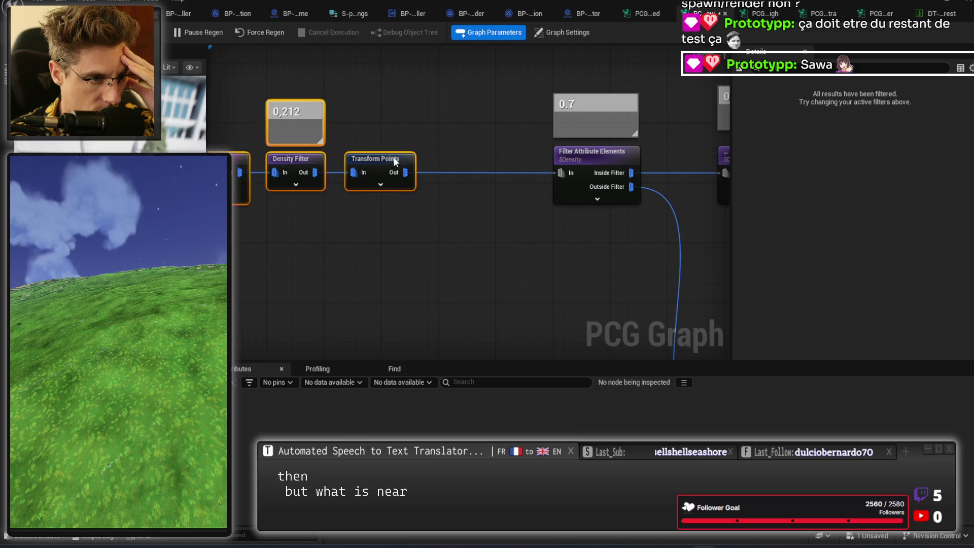
pyautogui.moveTo(509, 236)
pyautogui.mouseDown()
pyautogui.moveTo(343, 196)
pyautogui.moveTo(495, 218)
pyautogui.moveTo(496, 286)
pyautogui.moveTo(287, 188)
pyautogui.moveTo(269, 202)
pyautogui.moveTo(424, 207)
pyautogui.mouseUp()
pyautogui.click(258, 201)
pyautogui.press('f')
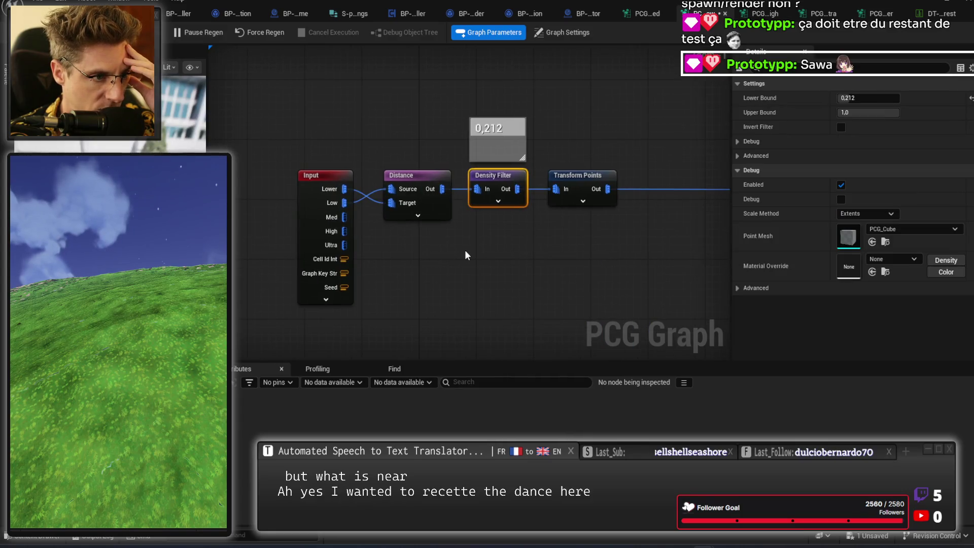
pyautogui.click(420, 235)
pyautogui.moveTo(511, 272); pyautogui.dragTo(461, 249)
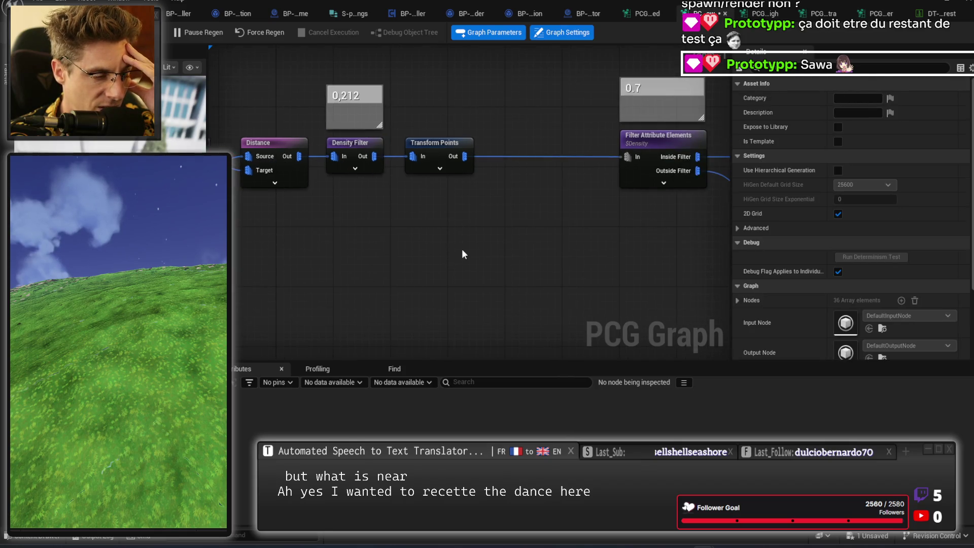
pyautogui.click(322, 200)
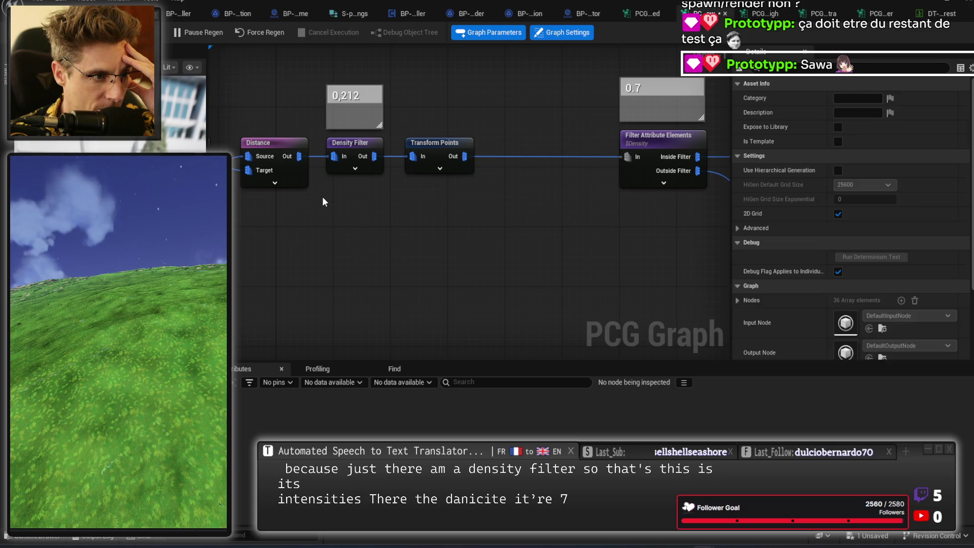
pyautogui.moveTo(392, 128); pyautogui.dragTo(388, 132)
pyautogui.click(348, 198)
pyautogui.moveTo(385, 176); pyautogui.dragTo(324, 136)
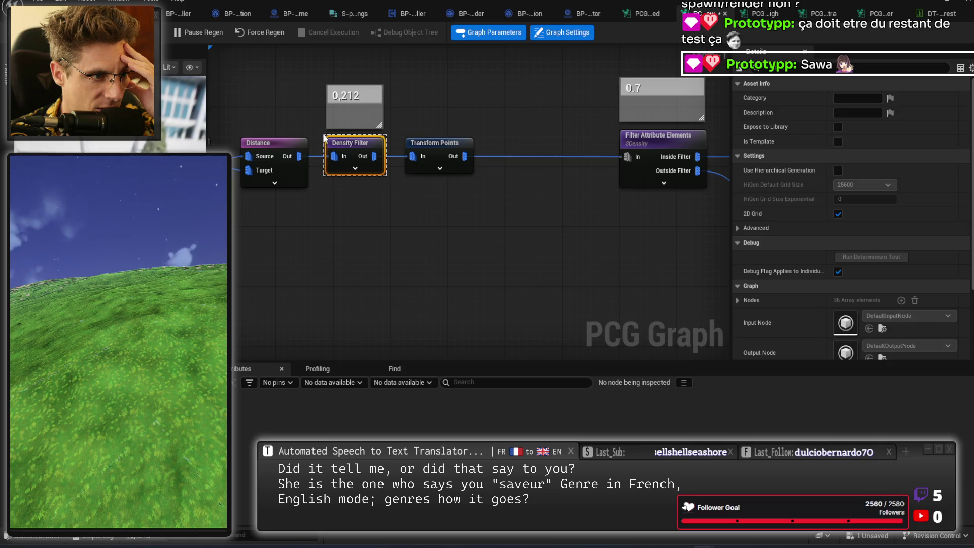
pyautogui.moveTo(323, 135)
pyautogui.mouseDown()
pyautogui.moveTo(331, 167)
pyautogui.moveTo(391, 132)
pyautogui.mouseUp()
pyautogui.click(332, 183)
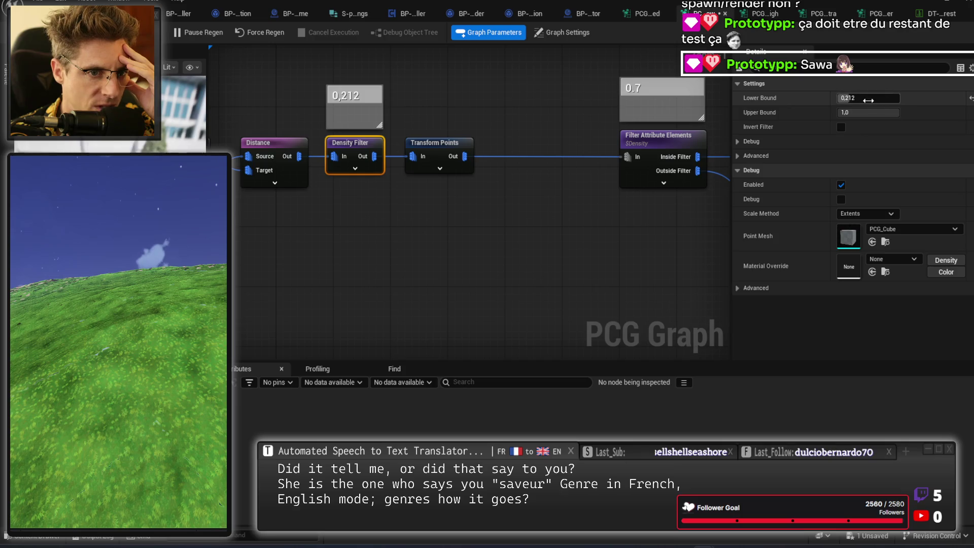
pyautogui.click(416, 191)
pyautogui.moveTo(405, 92); pyautogui.dragTo(435, 181)
pyautogui.click(527, 147)
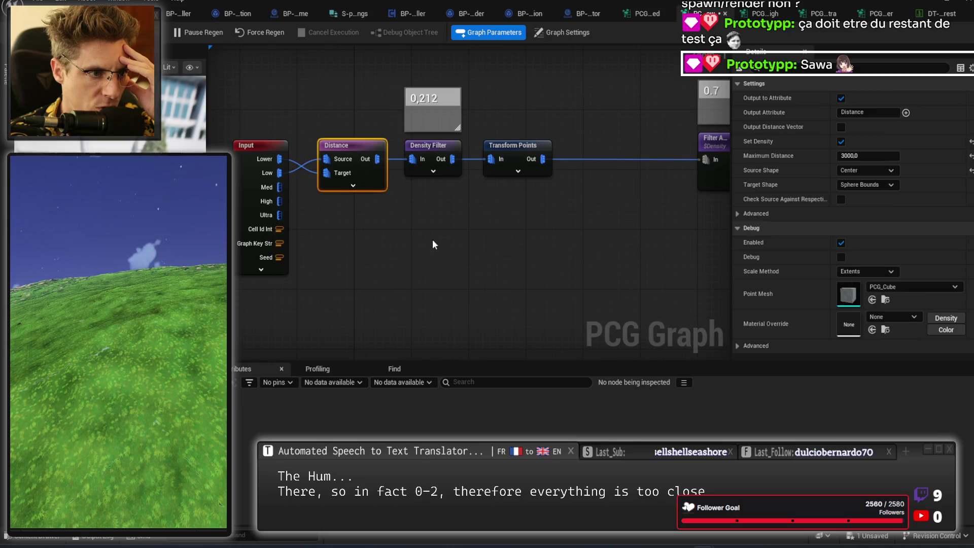
pyautogui.click(432, 147)
pyautogui.click(419, 235)
pyautogui.click(456, 148)
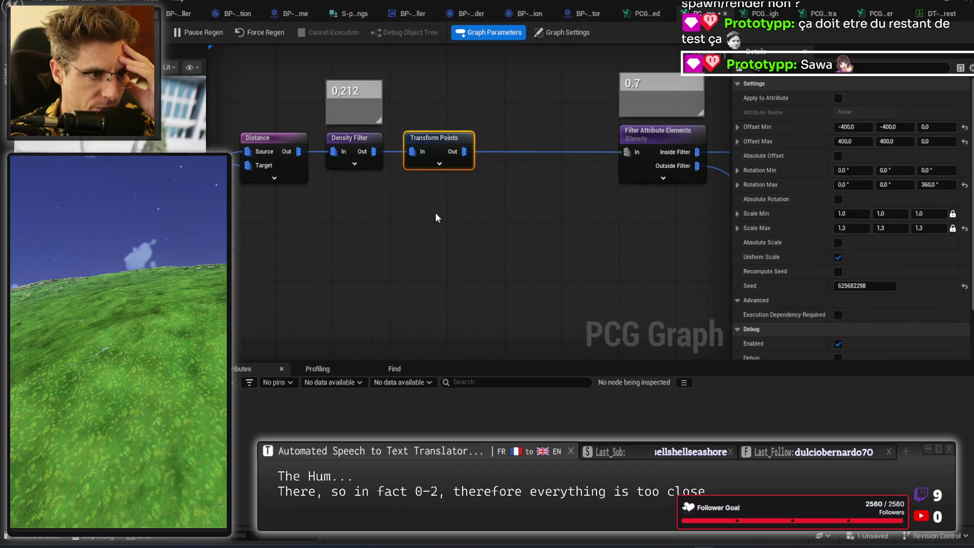
pyautogui.click(435, 212)
pyautogui.scroll(-2, 498, 190)
pyautogui.moveTo(423, 186); pyautogui.dragTo(385, 205)
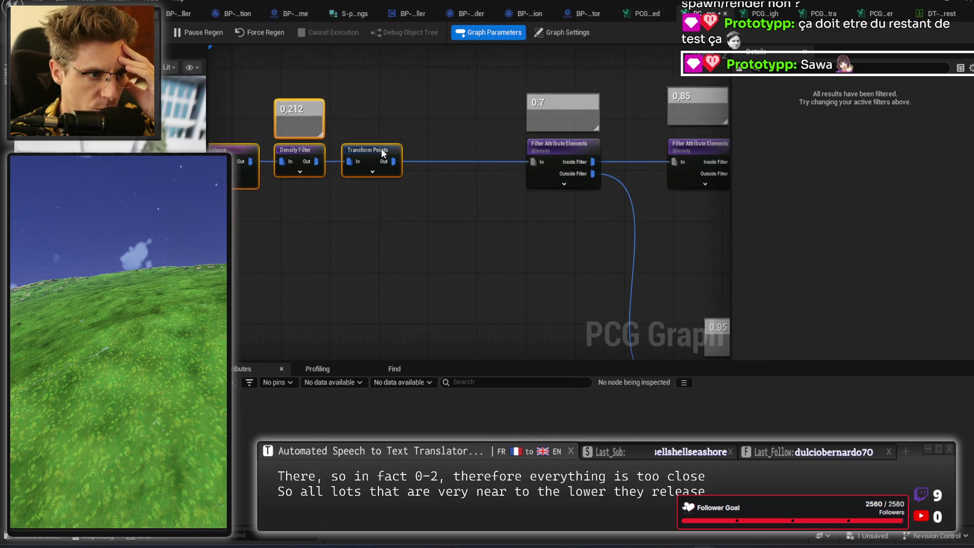
pyautogui.moveTo(382, 148); pyautogui.dragTo(490, 145)
pyautogui.moveTo(524, 239)
pyautogui.mouseDown()
pyautogui.moveTo(394, 255)
pyautogui.moveTo(608, 255)
pyautogui.mouseUp()
pyautogui.click(431, 172)
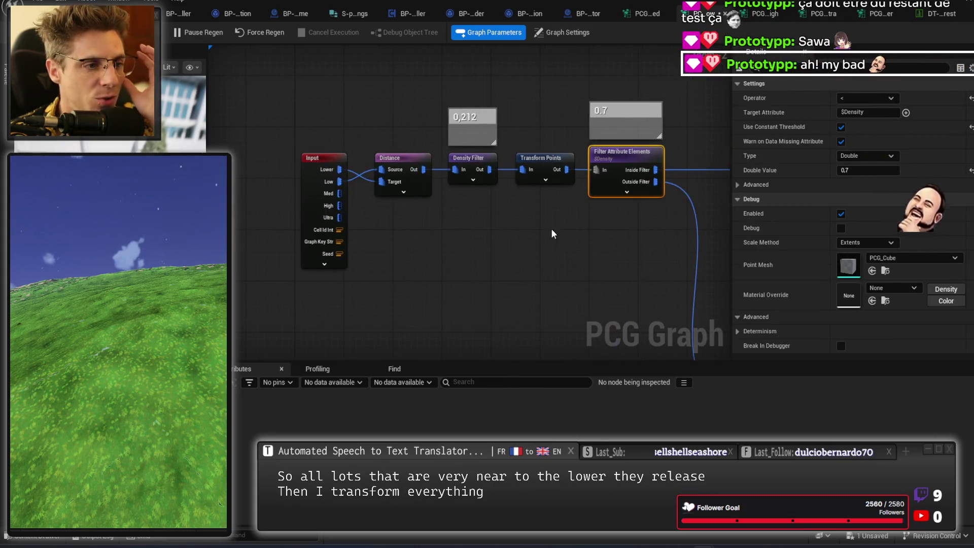
pyautogui.click(321, 246)
pyautogui.moveTo(321, 246)
pyautogui.mouseDown()
pyautogui.moveTo(426, 181)
pyautogui.moveTo(459, 241)
pyautogui.moveTo(421, 230)
pyautogui.mouseUp()
pyautogui.moveTo(506, 217)
pyautogui.mouseDown()
pyautogui.moveTo(318, 196)
pyautogui.moveTo(283, 83)
pyautogui.moveTo(294, 10)
pyautogui.moveTo(380, 250)
pyautogui.moveTo(642, 215)
pyautogui.mouseUp()
pyautogui.moveTo(455, 186)
pyautogui.mouseDown()
pyautogui.moveTo(324, 237)
pyautogui.moveTo(443, 247)
pyautogui.mouseUp()
pyautogui.click(463, 208)
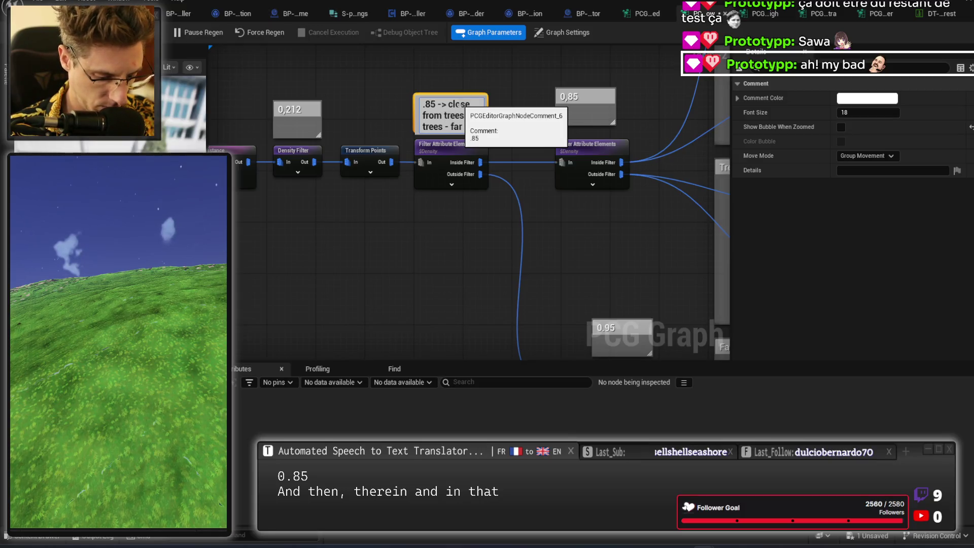
# - Add 'rocks' to the .85 comment so it reads 'far = rocks and fallen trees'
pyautogui.write('rocks and')
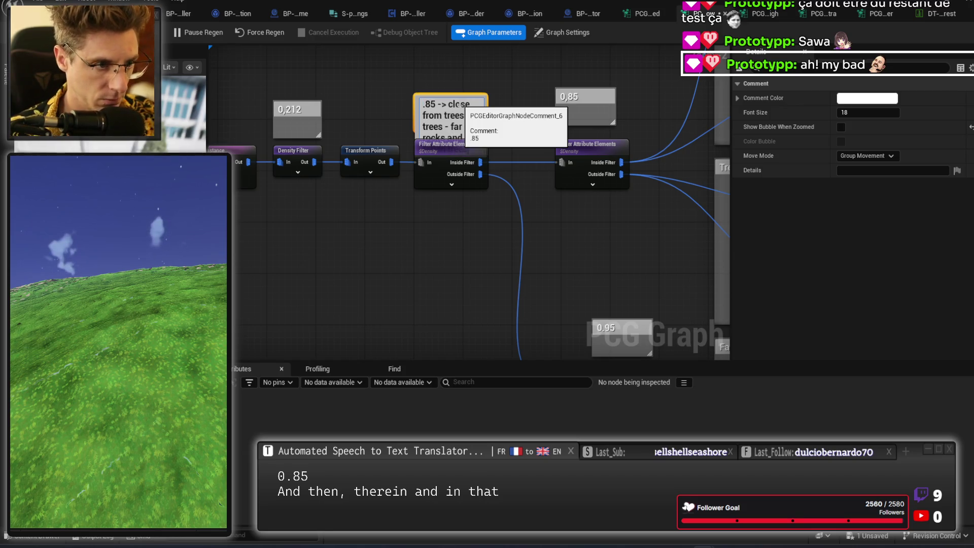
pyautogui.click(454, 247)
pyautogui.click(458, 106)
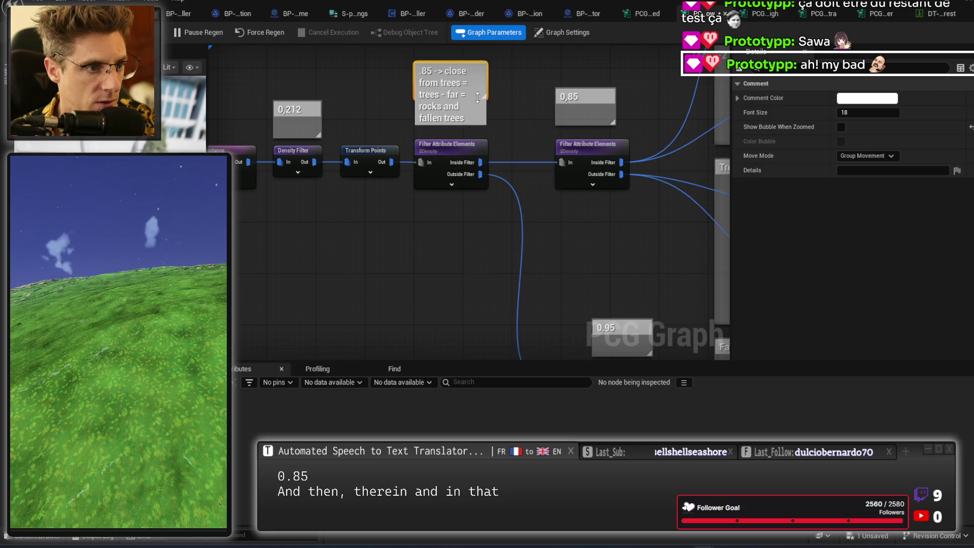
pyautogui.click(428, 243)
# - Select the whole density and filter chain and move it down and left
pyautogui.moveTo(428, 243); pyautogui.dragTo(484, 251)
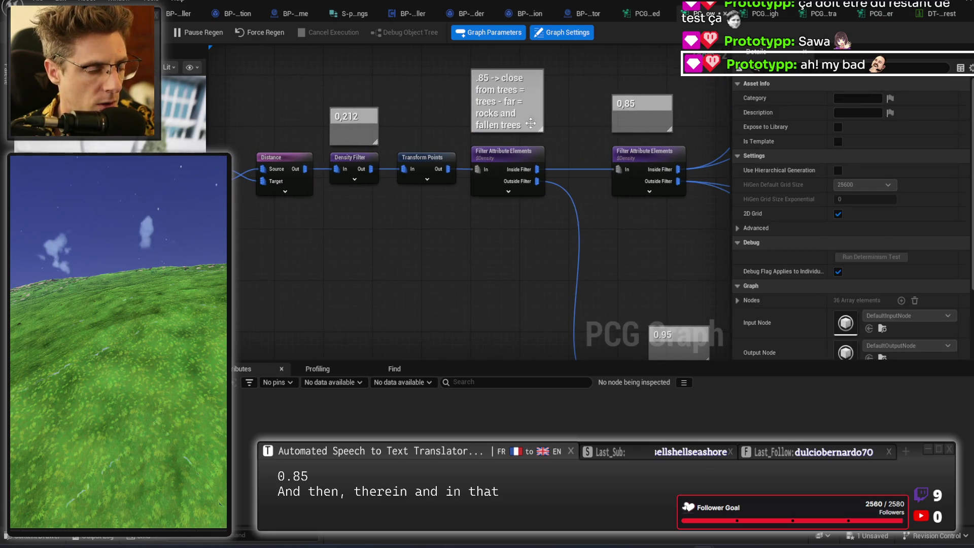
pyautogui.click(533, 126)
pyautogui.moveTo(551, 251); pyautogui.dragTo(472, 220)
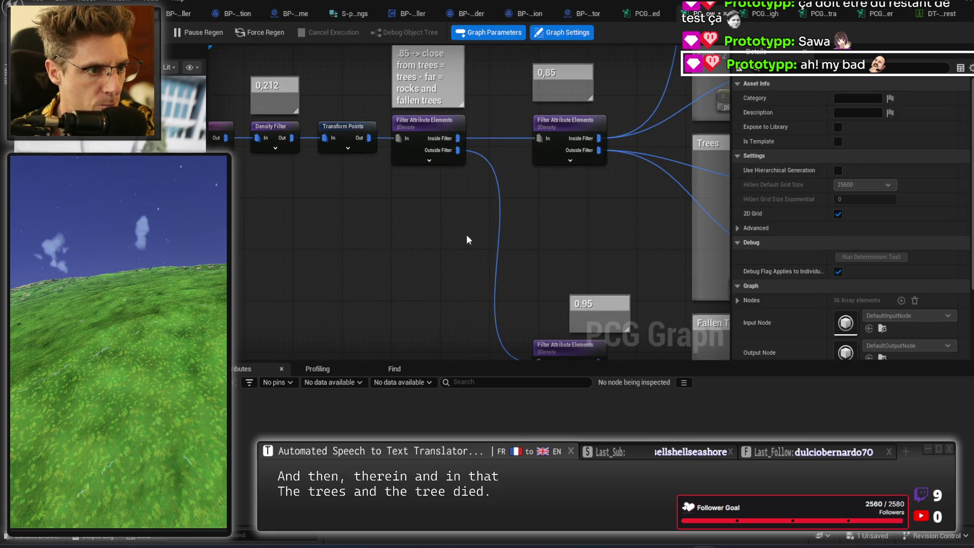
pyautogui.scroll(-4, 470, 217)
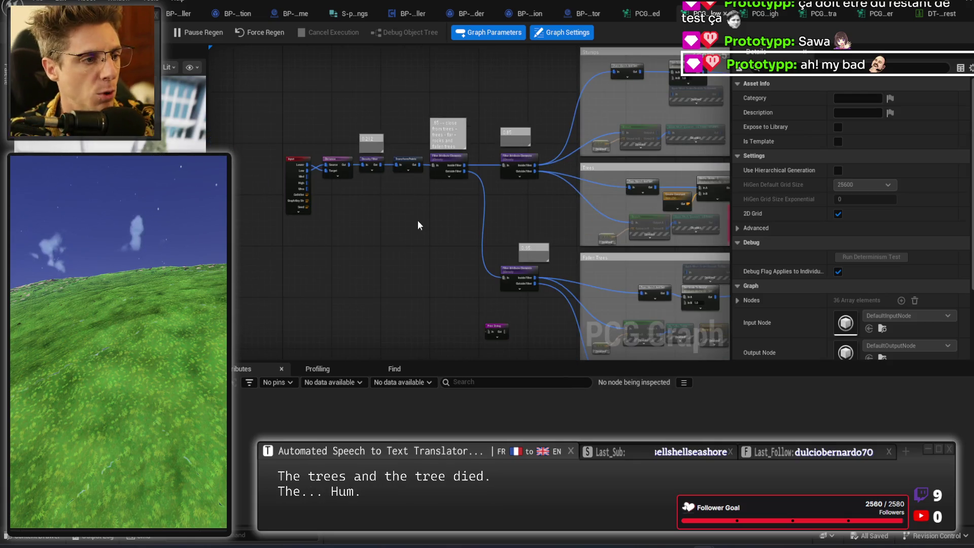
pyautogui.moveTo(337, 146); pyautogui.dragTo(521, 254)
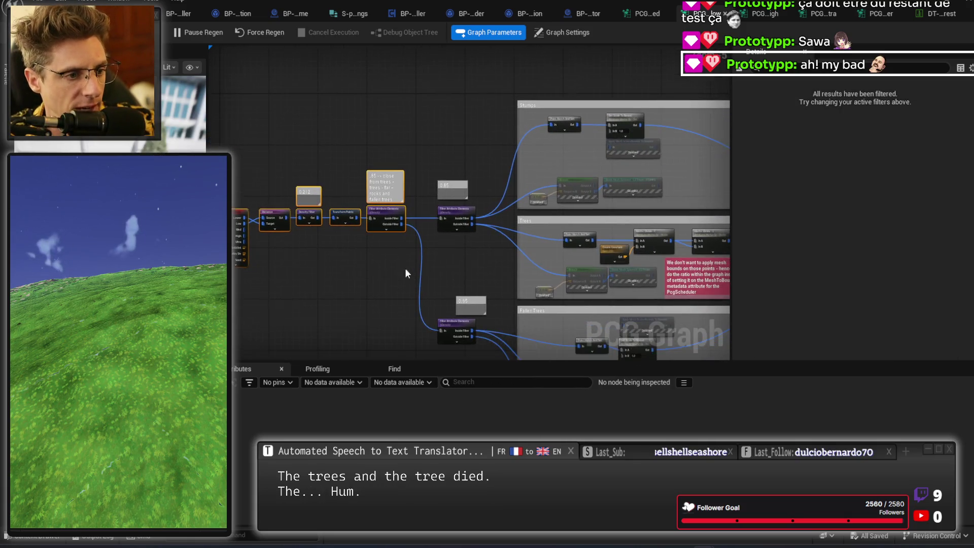
pyautogui.moveTo(385, 208)
pyautogui.mouseDown()
pyautogui.moveTo(382, 264)
pyautogui.moveTo(372, 260)
pyautogui.mouseUp()
pyautogui.click(450, 258)
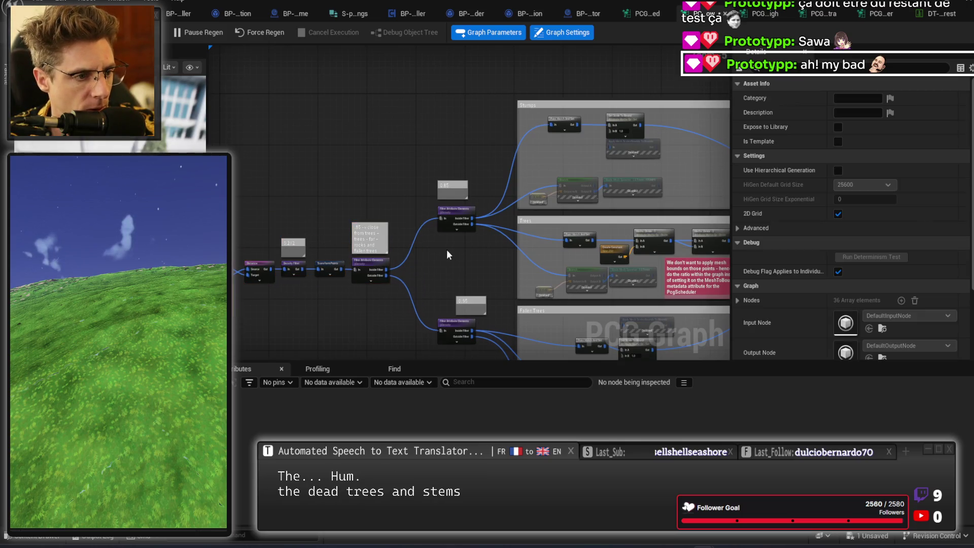
# - Check the 0.85 filter's threshold, then drag a new node off the first filter's Inside Filter
pyautogui.scroll(3, 450, 257)
pyautogui.moveTo(441, 196); pyautogui.dragTo(559, 196)
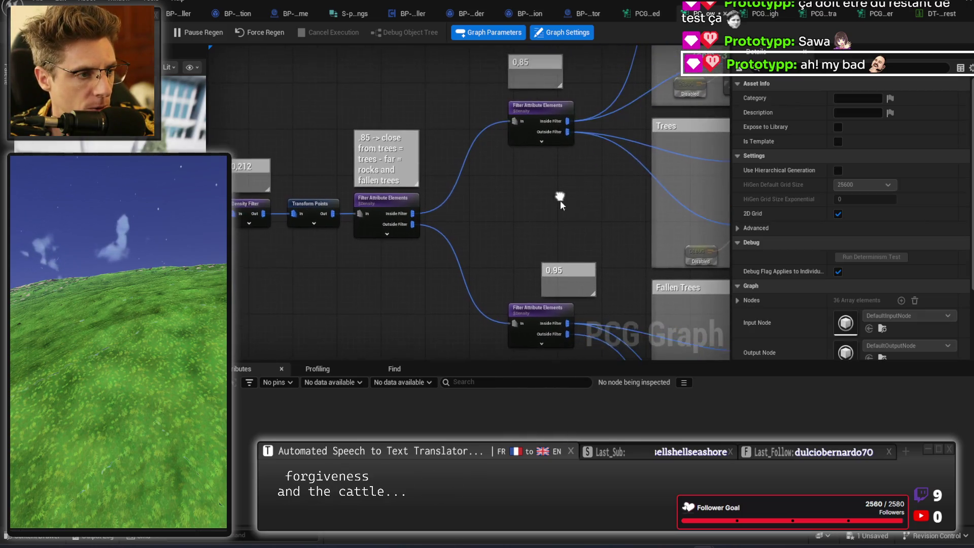
pyautogui.moveTo(591, 61)
pyautogui.mouseDown()
pyautogui.moveTo(543, 200)
pyautogui.moveTo(532, 142)
pyautogui.mouseUp()
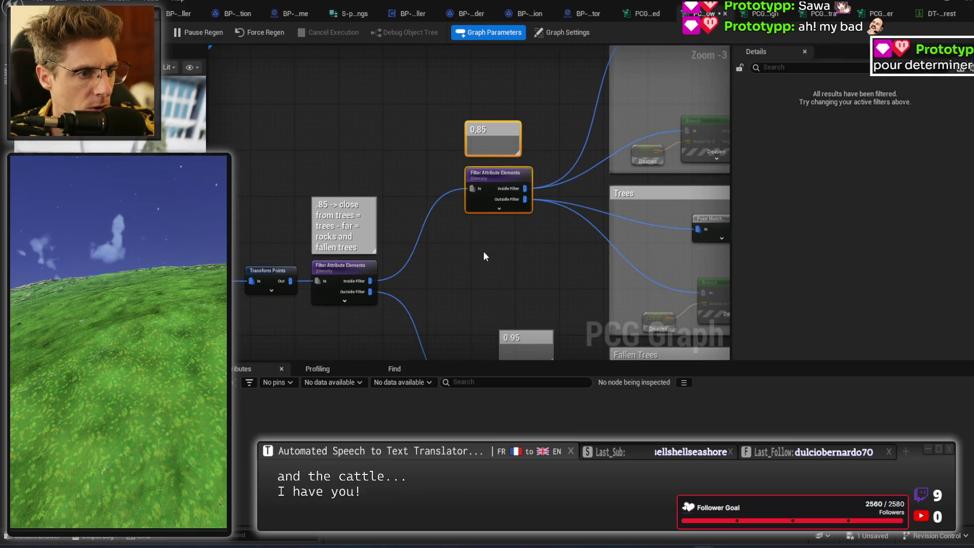
pyautogui.click(498, 174)
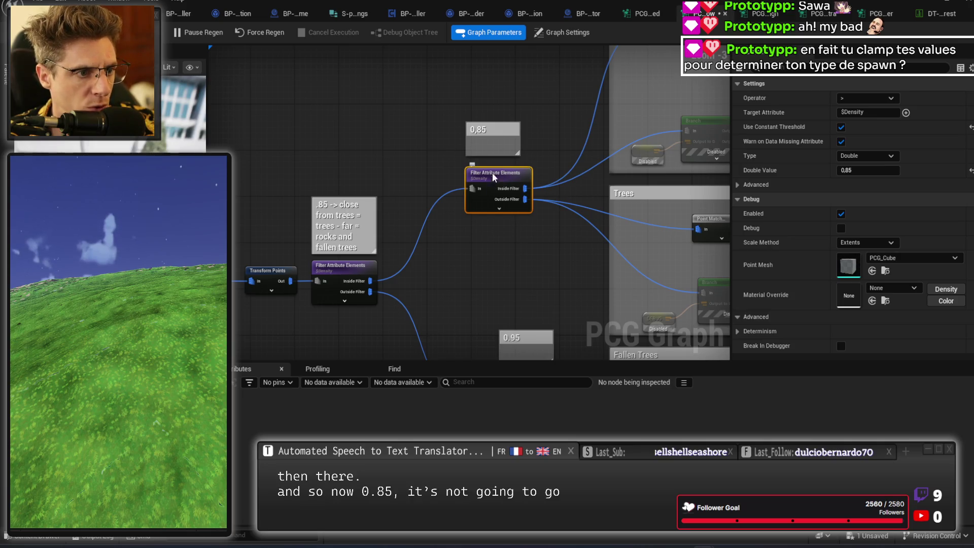
pyautogui.moveTo(495, 278)
pyautogui.mouseDown()
pyautogui.moveTo(300, 269)
pyautogui.moveTo(337, 313)
pyautogui.moveTo(647, 131)
pyautogui.moveTo(682, 131)
pyautogui.moveTo(604, 148)
pyautogui.moveTo(620, 162)
pyautogui.mouseUp()
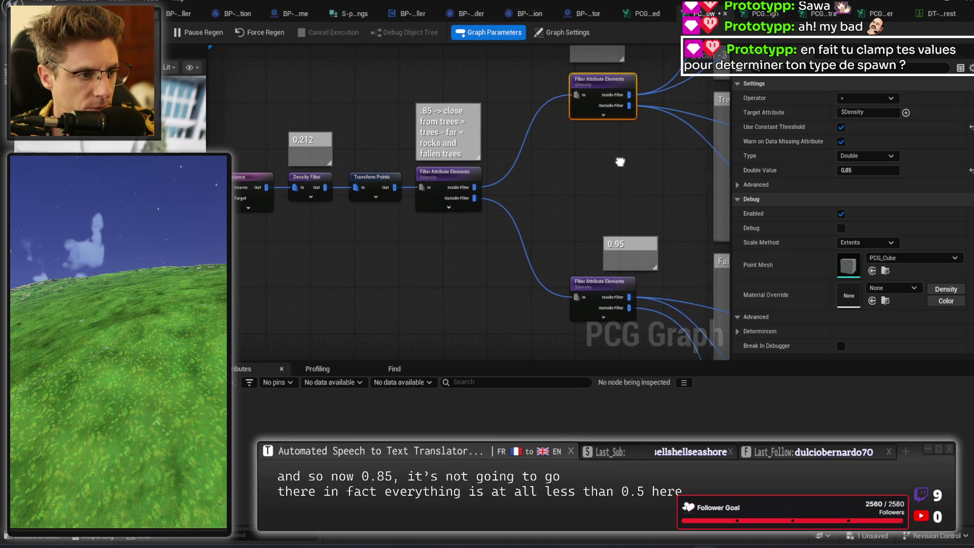
pyautogui.moveTo(333, 239)
pyautogui.mouseDown()
pyautogui.moveTo(437, 244)
pyautogui.moveTo(298, 265)
pyautogui.moveTo(394, 196)
pyautogui.moveTo(291, 126)
pyautogui.moveTo(367, 177)
pyautogui.moveTo(552, 201)
pyautogui.moveTo(466, 174)
pyautogui.moveTo(406, 201)
pyautogui.moveTo(507, 151)
pyautogui.mouseUp()
pyautogui.click(449, 222)
# - Add an Attribute Noise node and wire its Out into the 0.85 filter, replacing the old link
pyautogui.write('noise')
pyautogui.press('Return')
pyautogui.moveTo(548, 166); pyautogui.dragTo(678, 114)
pyautogui.keyDown('alt'); pyautogui.click(565, 153); pyautogui.keyUp('alt')
pyautogui.moveTo(543, 154); pyautogui.dragTo(520, 105)
pyautogui.click(570, 150)
pyautogui.moveTo(532, 185)
pyautogui.mouseDown()
pyautogui.moveTo(632, 202)
pyautogui.moveTo(394, 252)
pyautogui.mouseUp()
pyautogui.moveTo(353, 194)
pyautogui.mouseDown()
pyautogui.moveTo(440, 189)
pyautogui.moveTo(406, 191)
pyautogui.mouseUp()
# - Wrap the noise node in a comment titled 'New RNG' and review its settings
pyautogui.write('c')
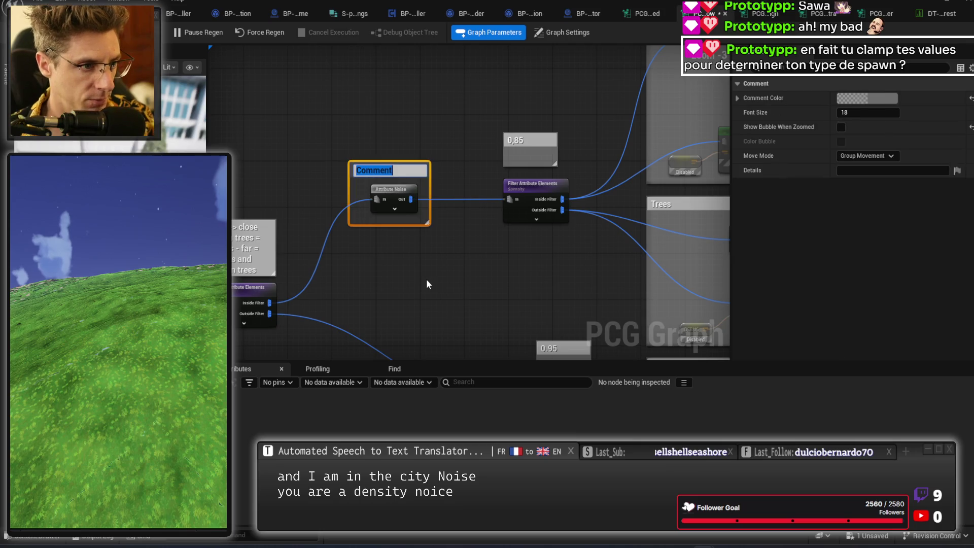
pyautogui.write('New RNG')
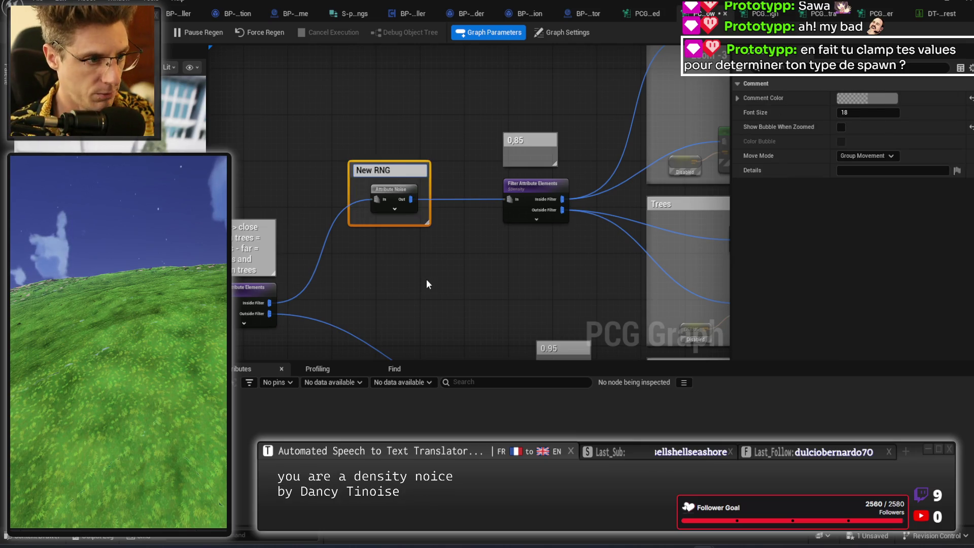
pyautogui.press('Return')
pyautogui.click(423, 278)
pyautogui.click(388, 195)
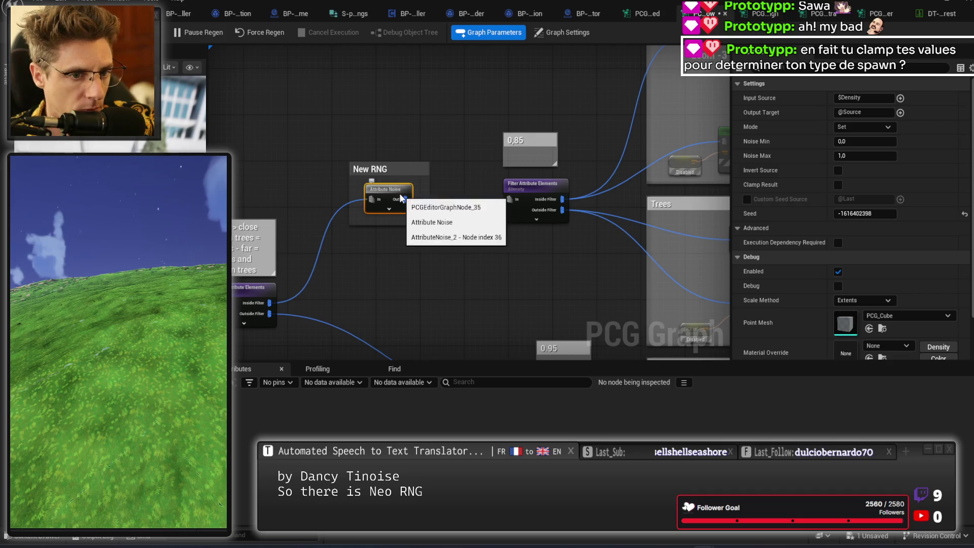
pyautogui.click(448, 278)
pyautogui.moveTo(453, 281)
pyautogui.mouseDown()
pyautogui.moveTo(467, 228)
pyautogui.moveTo(496, 228)
pyautogui.moveTo(531, 202)
pyautogui.moveTo(607, 178)
pyautogui.moveTo(659, 220)
pyautogui.moveTo(509, 228)
pyautogui.moveTo(416, 260)
pyautogui.moveTo(425, 279)
pyautogui.moveTo(458, 288)
pyautogui.mouseUp()
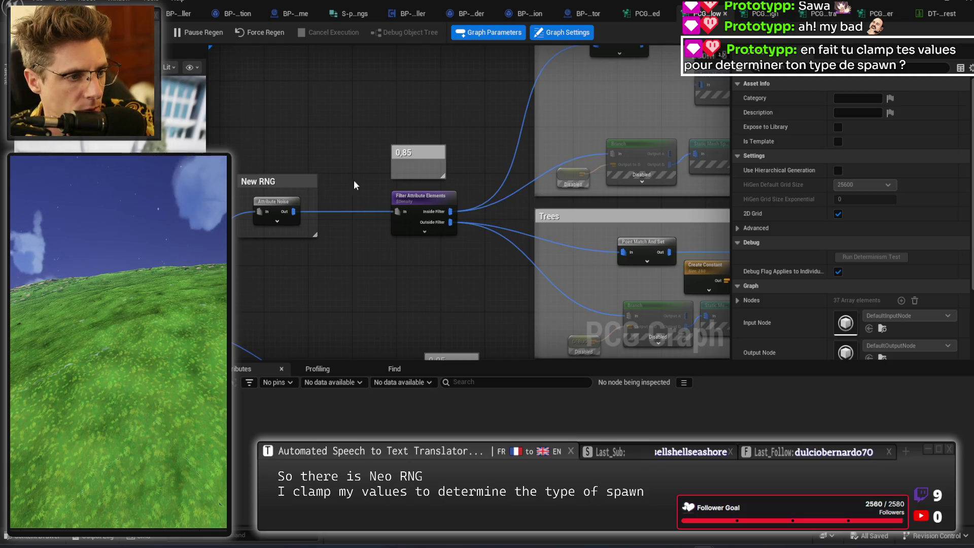
# - Inspect the 0.85 filter's threshold and the Stumps Point Match And Set node
pyautogui.moveTo(388, 118); pyautogui.dragTo(428, 268)
pyautogui.moveTo(349, 265); pyautogui.dragTo(411, 279)
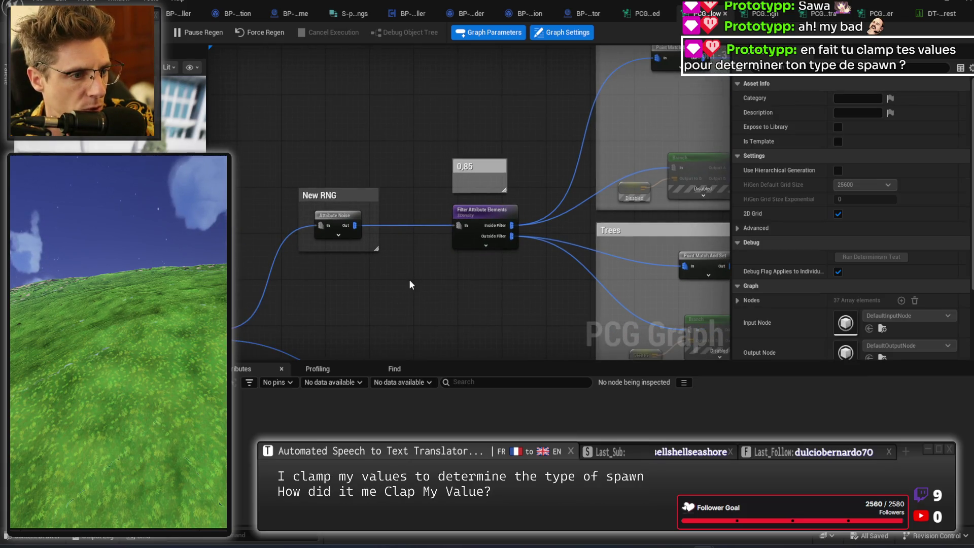
pyautogui.moveTo(504, 293)
pyautogui.mouseDown()
pyautogui.moveTo(464, 241)
pyautogui.moveTo(463, 170)
pyautogui.moveTo(313, 241)
pyautogui.moveTo(422, 179)
pyautogui.moveTo(264, 264)
pyautogui.moveTo(246, 252)
pyautogui.mouseUp()
pyautogui.click(472, 214)
pyautogui.click(403, 165)
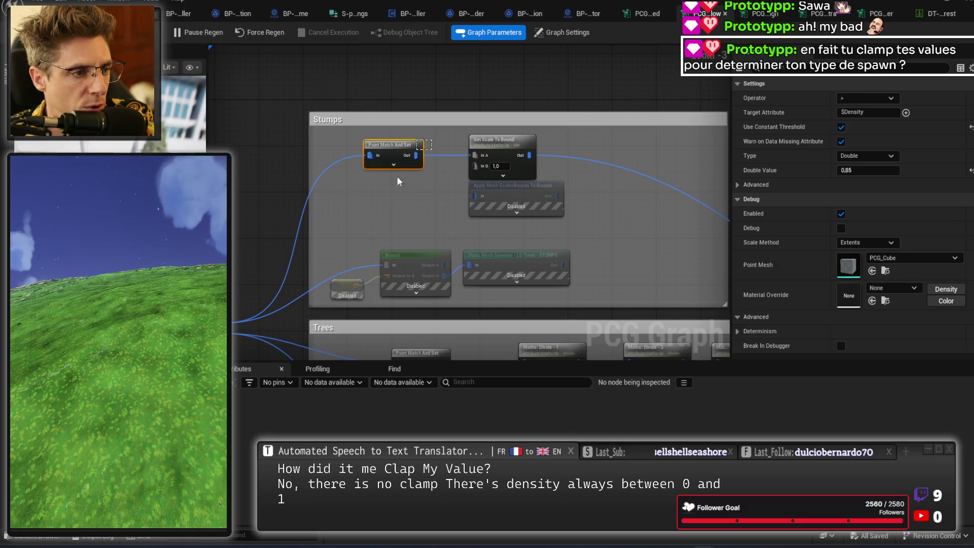
pyautogui.moveTo(376, 214); pyautogui.dragTo(451, 70)
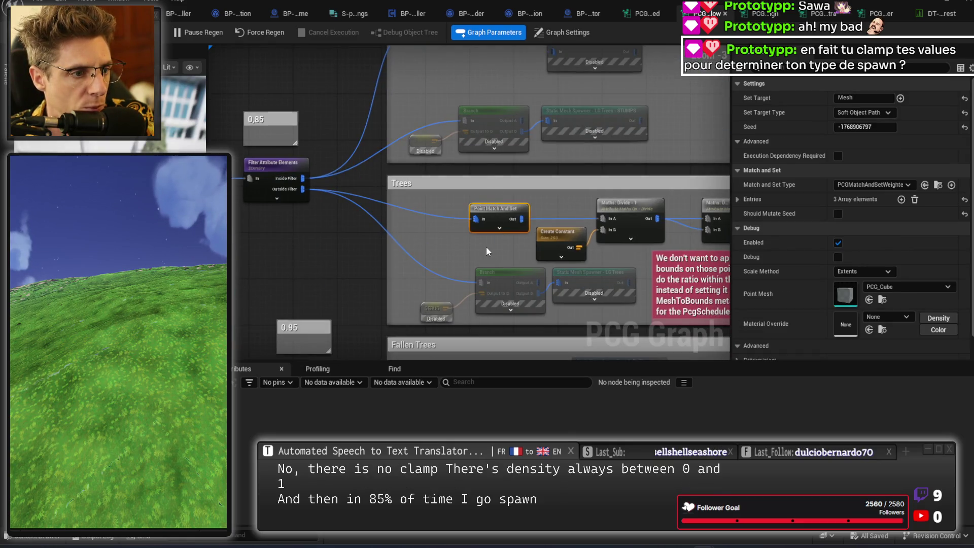
pyautogui.click(486, 246)
pyautogui.moveTo(473, 246); pyautogui.dragTo(530, 259)
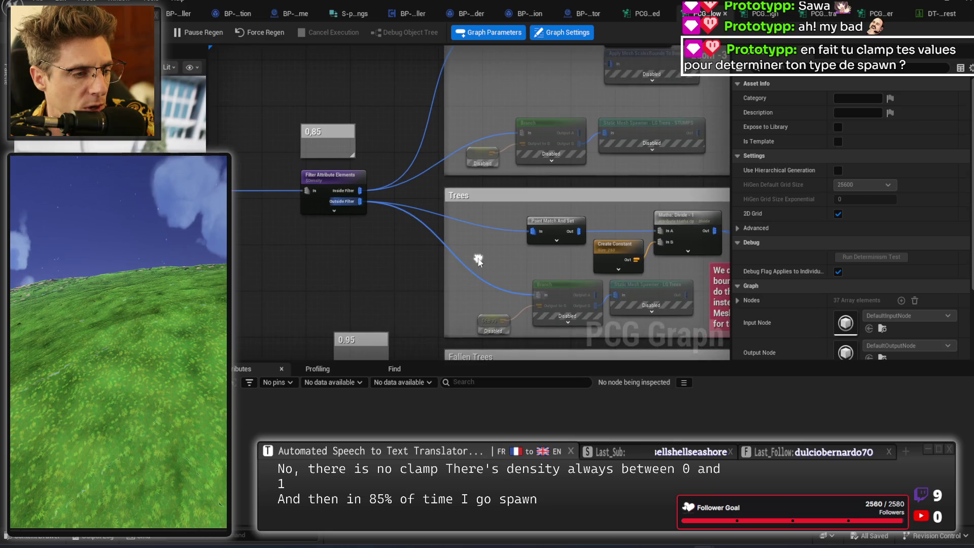
pyautogui.click(353, 175)
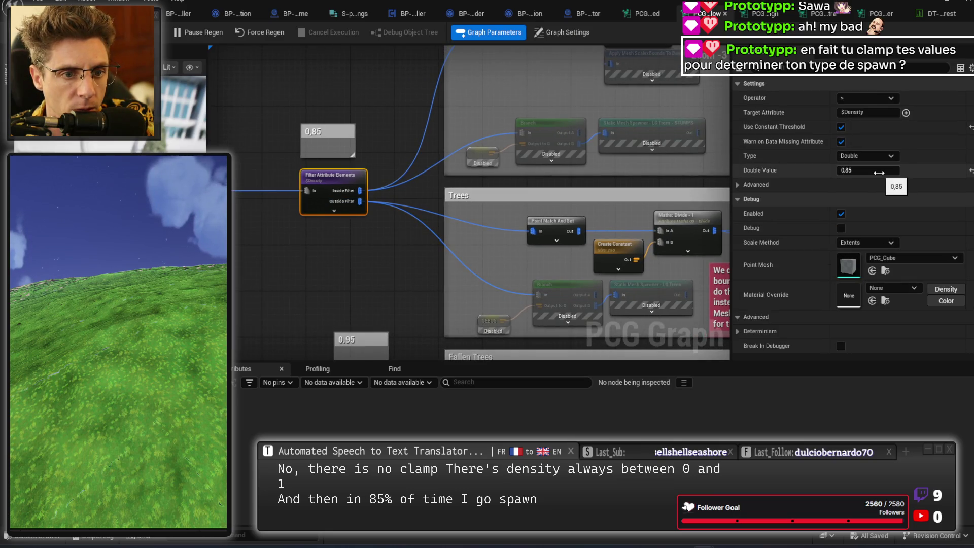
# - Compare the first density filter's less-than test with the 0.85 filter's greater-than test
pyautogui.moveTo(414, 274)
pyautogui.mouseDown()
pyautogui.moveTo(435, 260)
pyautogui.moveTo(829, 230)
pyautogui.mouseUp()
pyautogui.click(456, 264)
pyautogui.moveTo(573, 256)
pyautogui.mouseDown()
pyautogui.moveTo(539, 246)
pyautogui.moveTo(533, 203)
pyautogui.moveTo(396, 316)
pyautogui.mouseUp()
pyautogui.click(533, 202)
pyautogui.moveTo(544, 140)
pyautogui.mouseDown()
pyautogui.moveTo(457, 226)
pyautogui.moveTo(435, 187)
pyautogui.moveTo(438, 196)
pyautogui.mouseUp()
pyautogui.click(463, 161)
# - Delete the stray unused Print String node
pyautogui.scroll(-2, 409, 217)
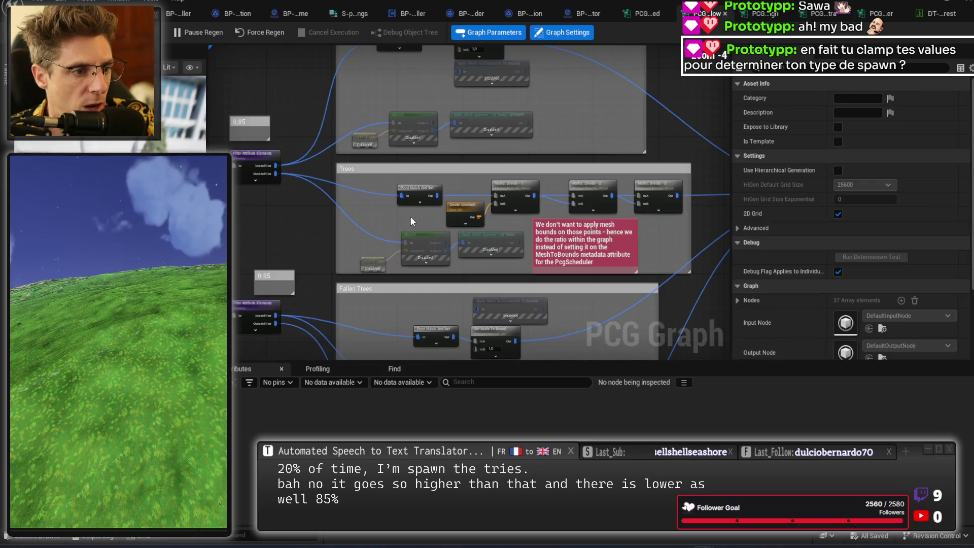
pyautogui.moveTo(347, 236); pyautogui.dragTo(523, 98)
pyautogui.scroll(2, 462, 167)
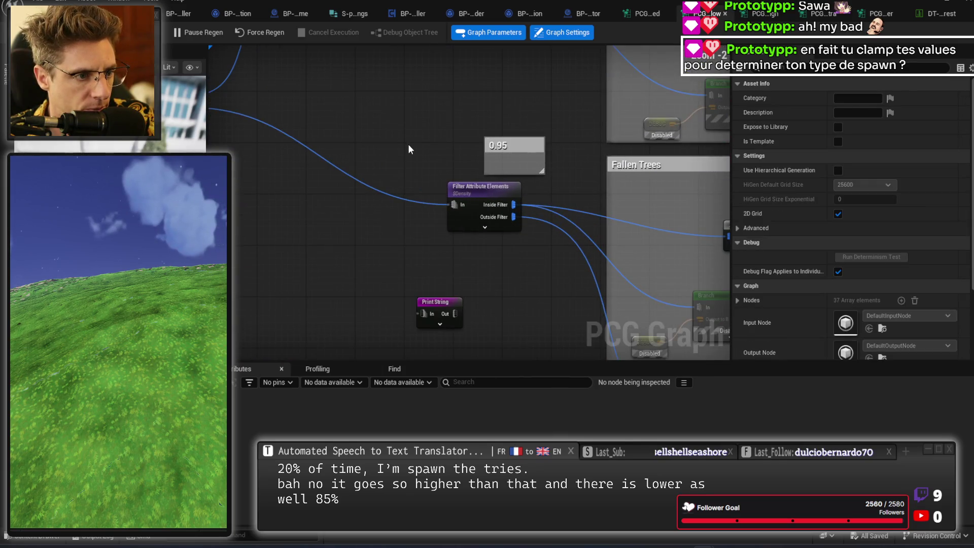
pyautogui.moveTo(360, 288)
pyautogui.mouseDown()
pyautogui.moveTo(471, 184)
pyautogui.moveTo(474, 203)
pyautogui.mouseUp()
pyautogui.click(426, 226)
pyautogui.press('Delete')
# - Copy and paste the New RNG comment together with its Attribute Noise node
pyautogui.scroll(-3, 475, 203)
pyautogui.scroll(2, 559, 212)
pyautogui.scroll(1, 563, 260)
pyautogui.moveTo(564, 260)
pyautogui.mouseDown()
pyautogui.moveTo(663, 269)
pyautogui.moveTo(447, 239)
pyautogui.moveTo(528, 261)
pyautogui.moveTo(378, 241)
pyautogui.mouseUp()
pyautogui.moveTo(586, 136); pyautogui.dragTo(509, 213)
pyautogui.moveTo(477, 77); pyautogui.dragTo(398, 172)
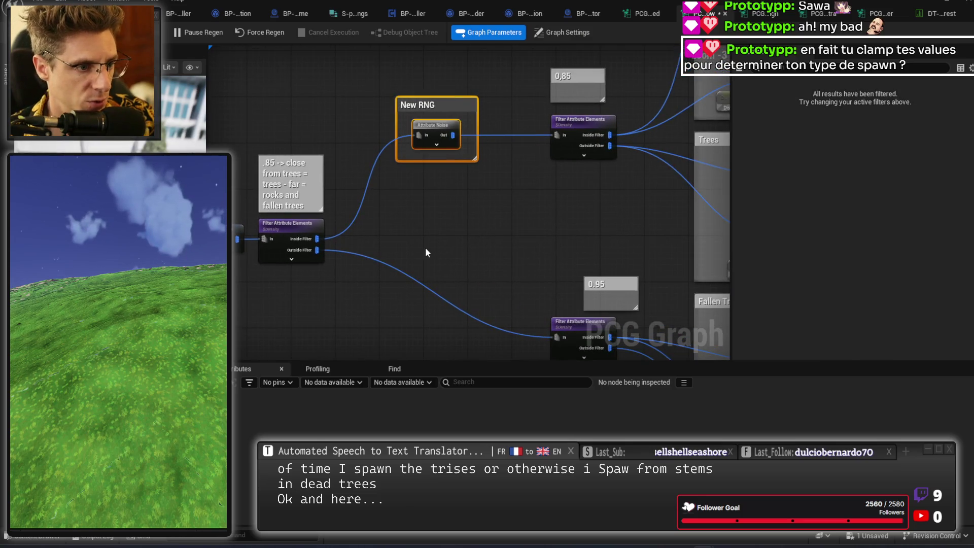
pyautogui.hotkey('ctrl', 'c')
pyautogui.hotkey('ctrl', 'v')
# - Feed Outside Filter into the pasted noise node and switch the 0.95 filter to greater than
pyautogui.moveTo(317, 253)
pyautogui.mouseDown()
pyautogui.moveTo(441, 285)
pyautogui.moveTo(389, 172)
pyautogui.moveTo(474, 221)
pyautogui.moveTo(394, 169)
pyautogui.moveTo(386, 207)
pyautogui.moveTo(406, 233)
pyautogui.mouseUp()
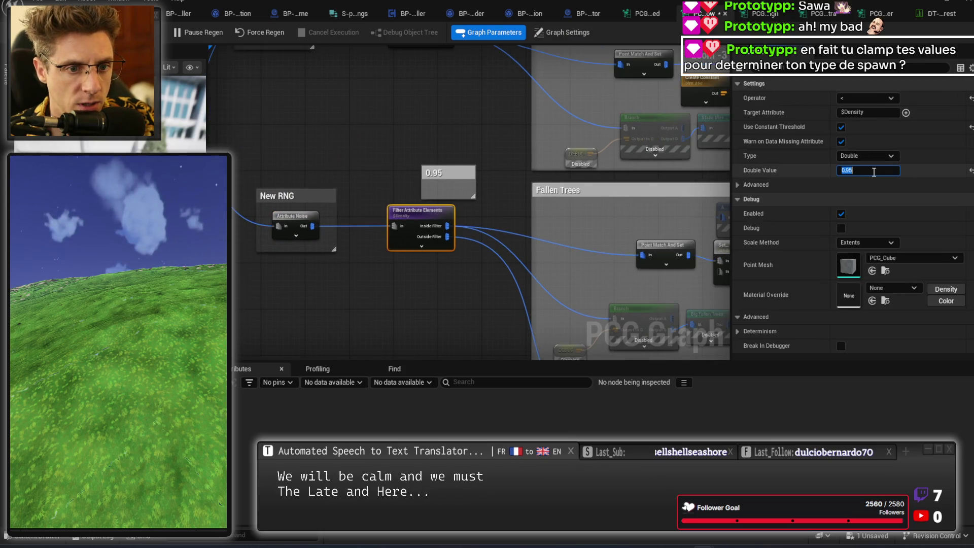
pyautogui.moveTo(473, 53)
pyautogui.mouseDown()
pyautogui.moveTo(467, 220)
pyautogui.moveTo(400, 29)
pyautogui.mouseUp()
pyautogui.click(436, 210)
pyautogui.click(380, 207)
pyautogui.click(869, 98)
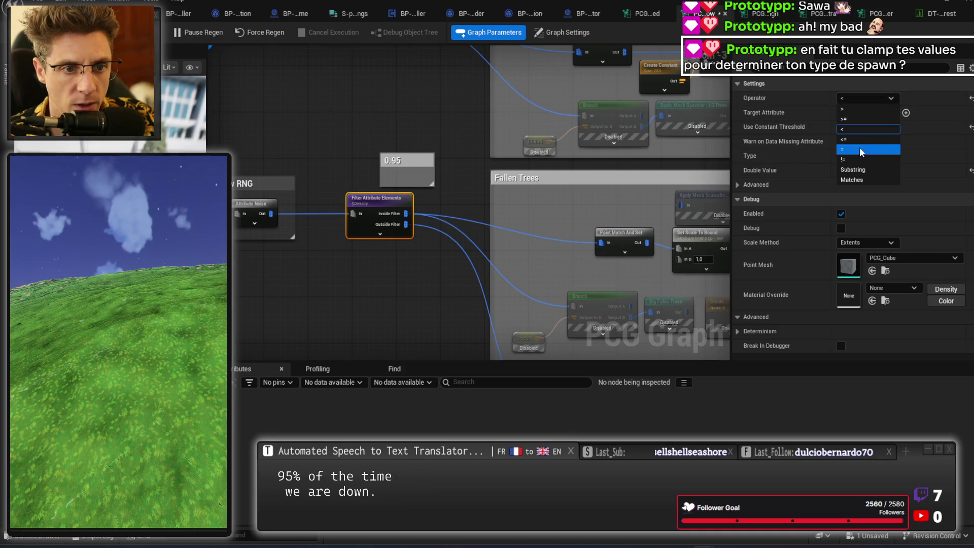
pyautogui.click(869, 109)
pyautogui.click(413, 254)
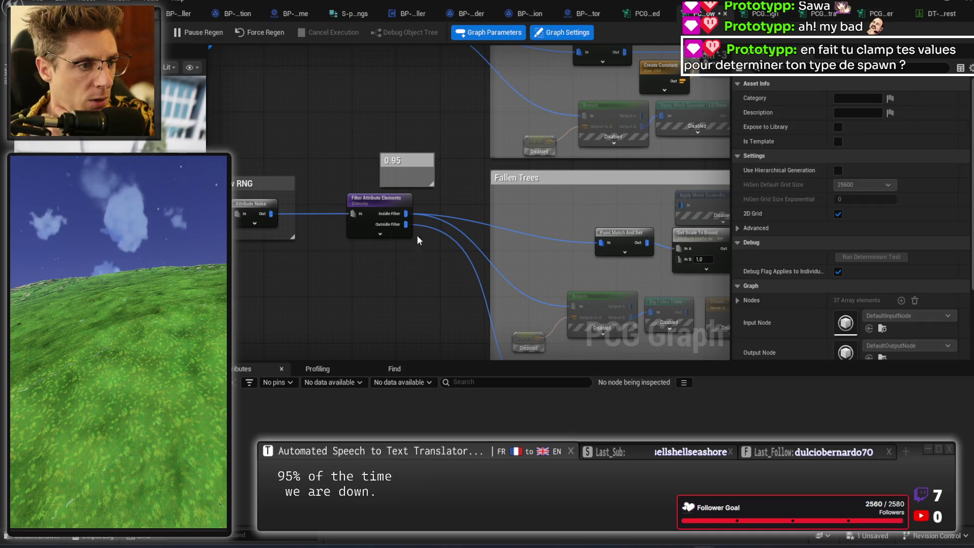
pyautogui.moveTo(414, 155); pyautogui.dragTo(383, 160)
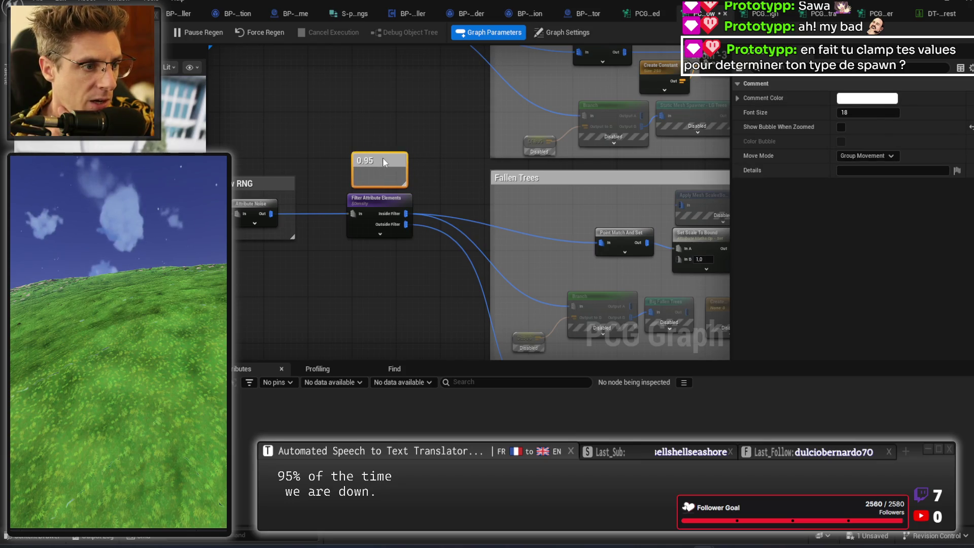
# - Connect the first filter's Outside Filter pin to the 0.95 filter and restore operator '<'
pyautogui.moveTo(496, 197); pyautogui.dragTo(354, 50)
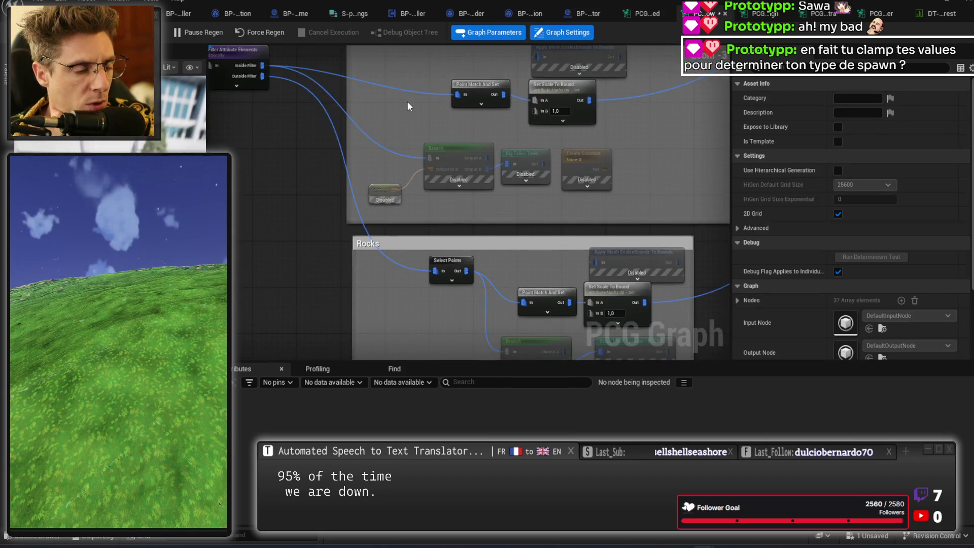
pyautogui.moveTo(382, 115); pyautogui.dragTo(481, 167)
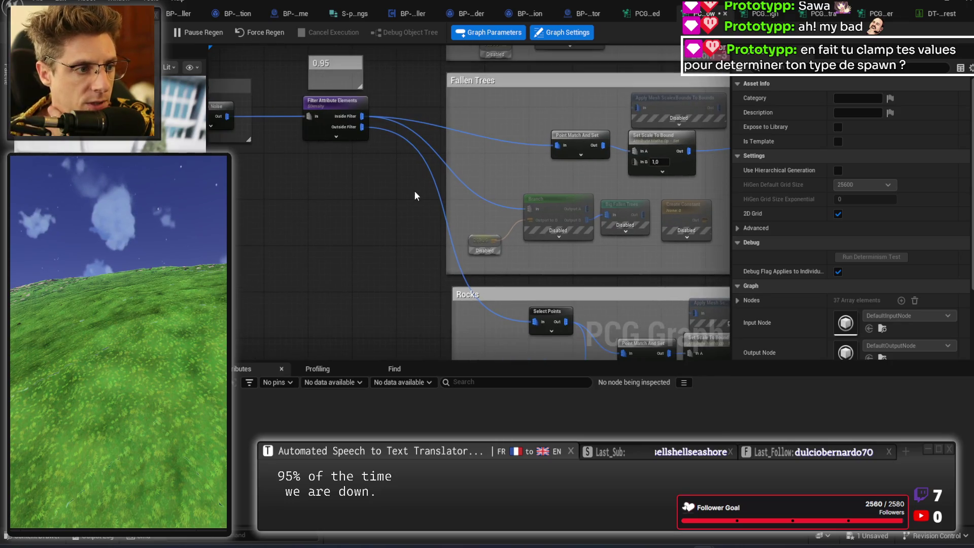
pyautogui.scroll(-2, 388, 176)
pyautogui.moveTo(311, 123)
pyautogui.mouseDown()
pyautogui.moveTo(321, 194)
pyautogui.moveTo(298, 181)
pyautogui.moveTo(303, 149)
pyautogui.moveTo(463, 237)
pyautogui.mouseUp()
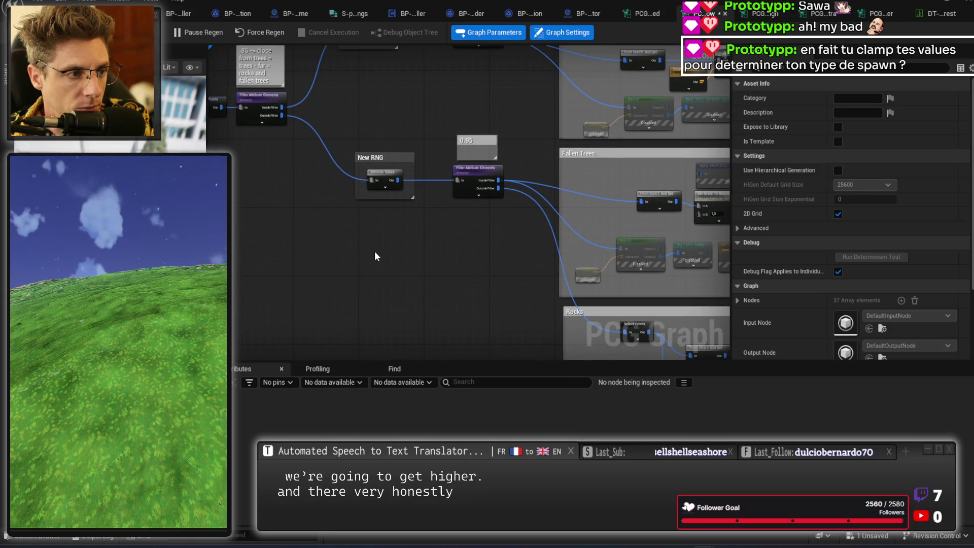
pyautogui.moveTo(278, 116)
pyautogui.mouseDown()
pyautogui.moveTo(377, 134)
pyautogui.moveTo(457, 180)
pyautogui.mouseUp()
pyautogui.rightClick(456, 179)
pyautogui.press('Escape')
pyautogui.scroll(2, 458, 214)
pyautogui.click(516, 170)
pyautogui.click(860, 99)
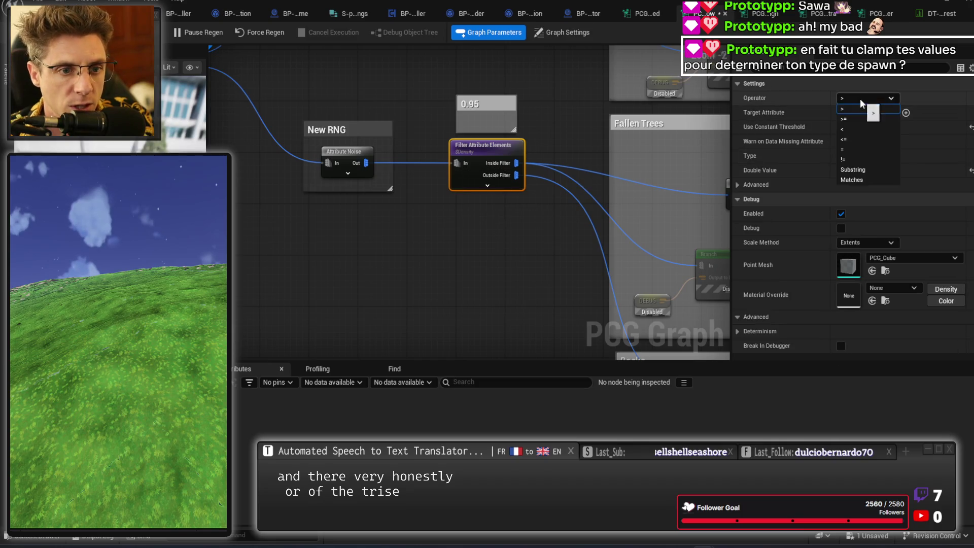
pyautogui.click(857, 127)
# - Delete the New RNG comment and noise node, then select the 0.95 filter with its comment
pyautogui.moveTo(424, 222); pyautogui.dragTo(569, 283)
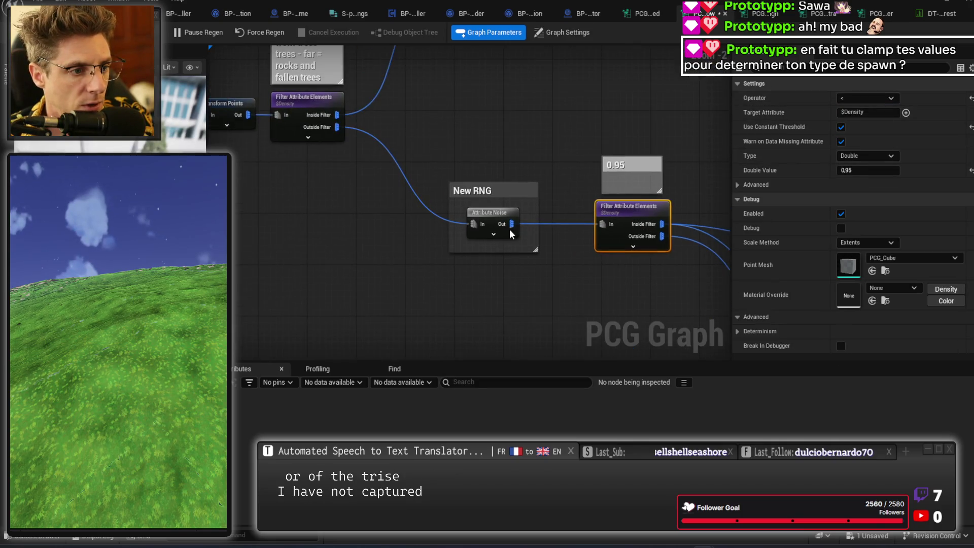
pyautogui.moveTo(551, 152); pyautogui.dragTo(508, 220)
pyautogui.press('Delete')
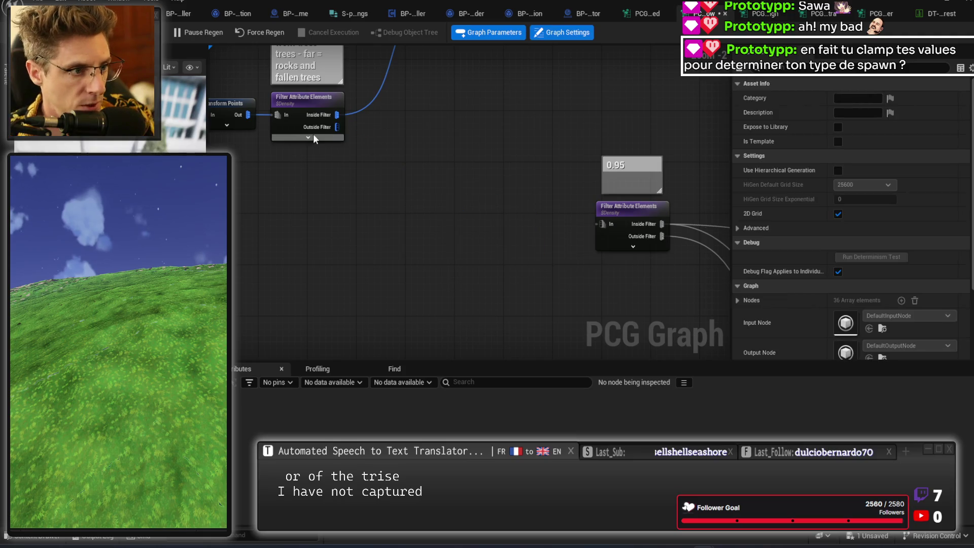
pyautogui.moveTo(336, 127)
pyautogui.mouseDown()
pyautogui.moveTo(620, 224)
pyautogui.moveTo(600, 224)
pyautogui.moveTo(634, 254)
pyautogui.moveTo(721, 271)
pyautogui.mouseUp()
pyautogui.moveTo(561, 233)
pyautogui.mouseDown()
pyautogui.moveTo(329, 267)
pyautogui.moveTo(344, 308)
pyautogui.mouseUp()
pyautogui.click(355, 233)
pyautogui.moveTo(435, 320)
pyautogui.mouseDown()
pyautogui.moveTo(434, 289)
pyautogui.moveTo(447, 274)
pyautogui.moveTo(242, 152)
pyautogui.mouseUp()
pyautogui.moveTo(441, 104); pyautogui.dragTo(502, 256)
pyautogui.moveTo(516, 193)
pyautogui.mouseDown()
pyautogui.moveTo(490, 239)
pyautogui.moveTo(186, 206)
pyautogui.moveTo(288, 129)
pyautogui.moveTo(333, 115)
pyautogui.moveTo(406, 136)
pyautogui.moveTo(385, 221)
pyautogui.mouseUp()
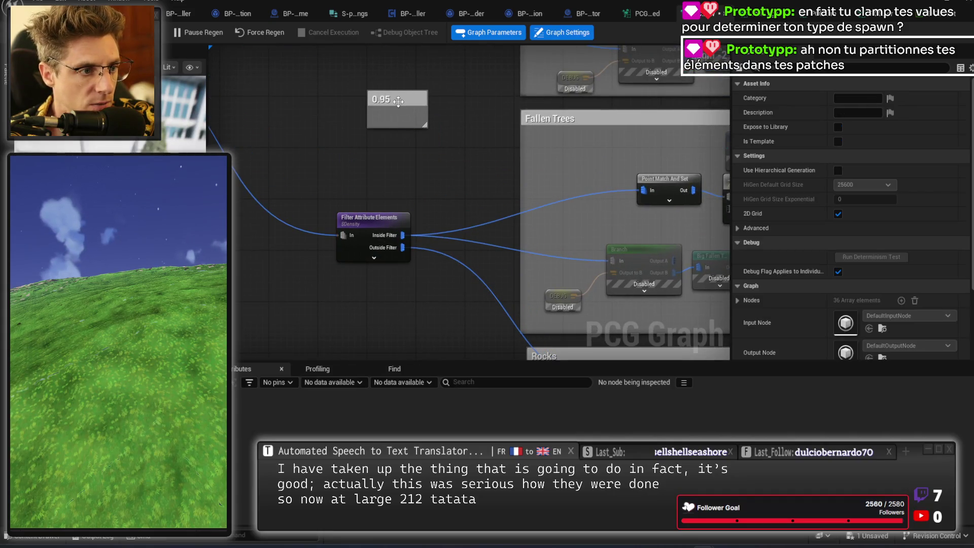
# - Retitle the 0.95 comment '0.95 -> closer to trees = fallen, then Rocks' and resize it
pyautogui.moveTo(398, 101); pyautogui.dragTo(373, 179)
pyautogui.doubleClick(368, 177)
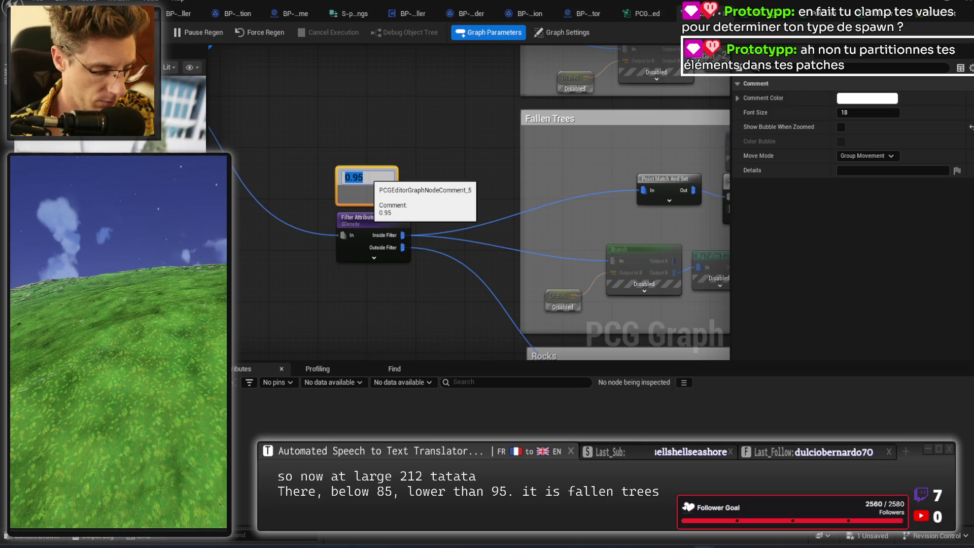
pyautogui.click(363, 177)
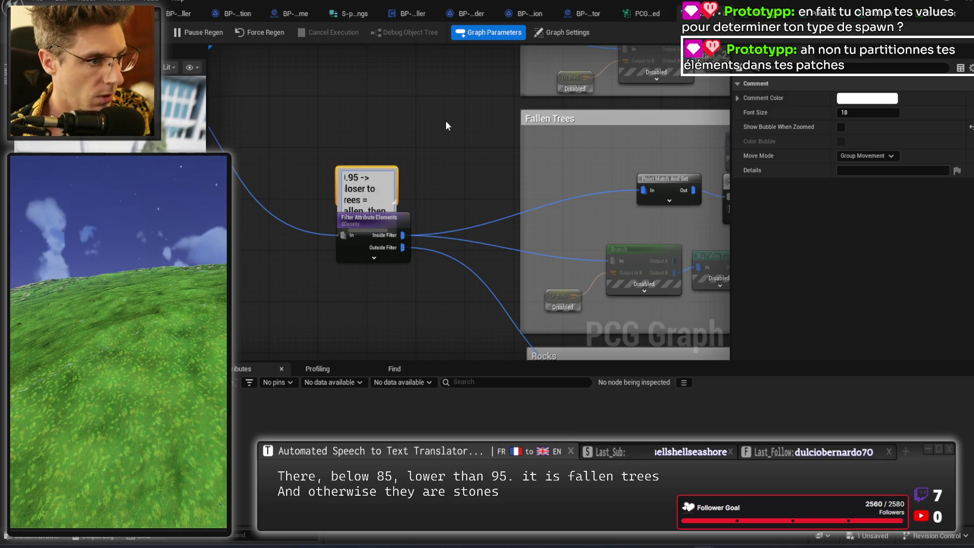
pyautogui.moveTo(372, 185)
pyautogui.mouseDown()
pyautogui.moveTo(366, 145)
pyautogui.moveTo(412, 173)
pyautogui.moveTo(403, 177)
pyautogui.moveTo(406, 203)
pyautogui.mouseUp()
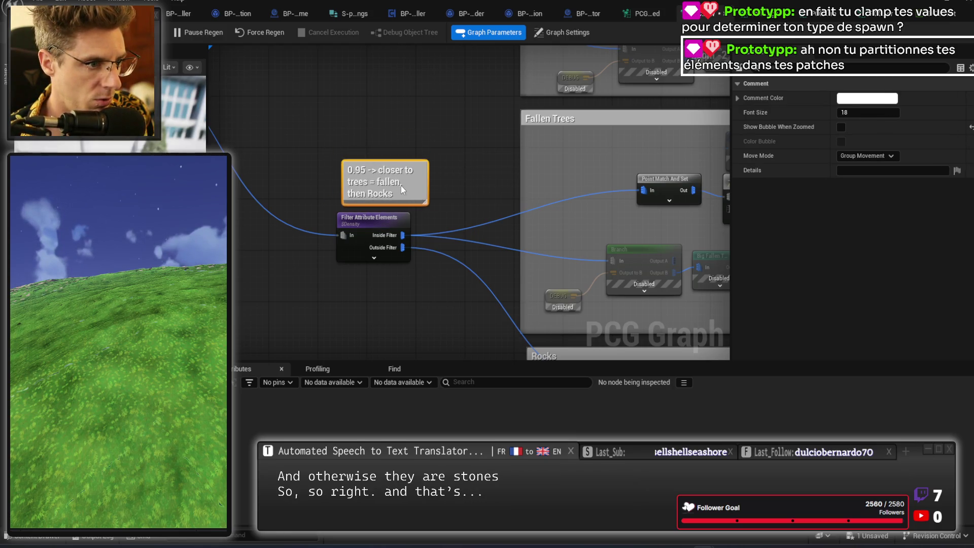
pyautogui.click(476, 228)
pyautogui.scroll(-4, 476, 228)
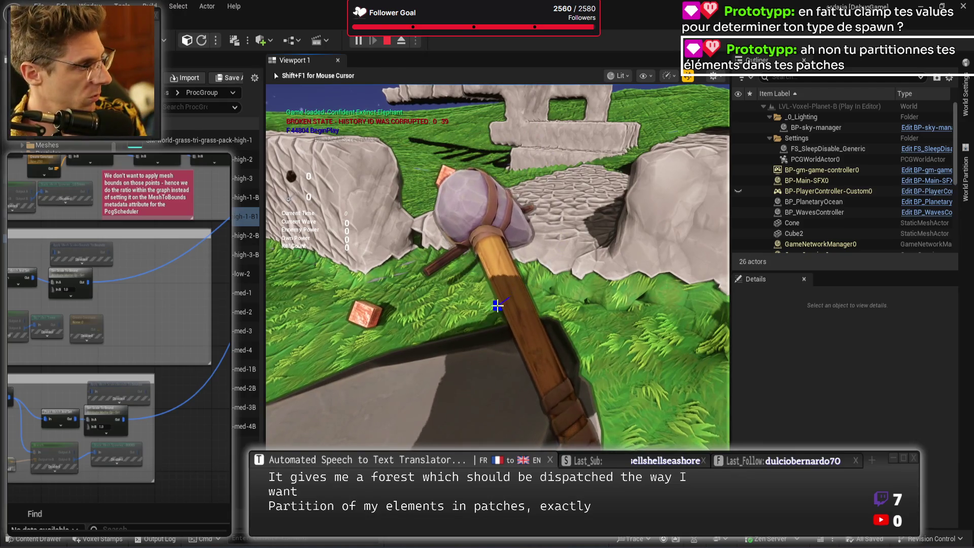
# - Eject to the free camera to survey the forest spread, then stop playing
pyautogui.press('F8')
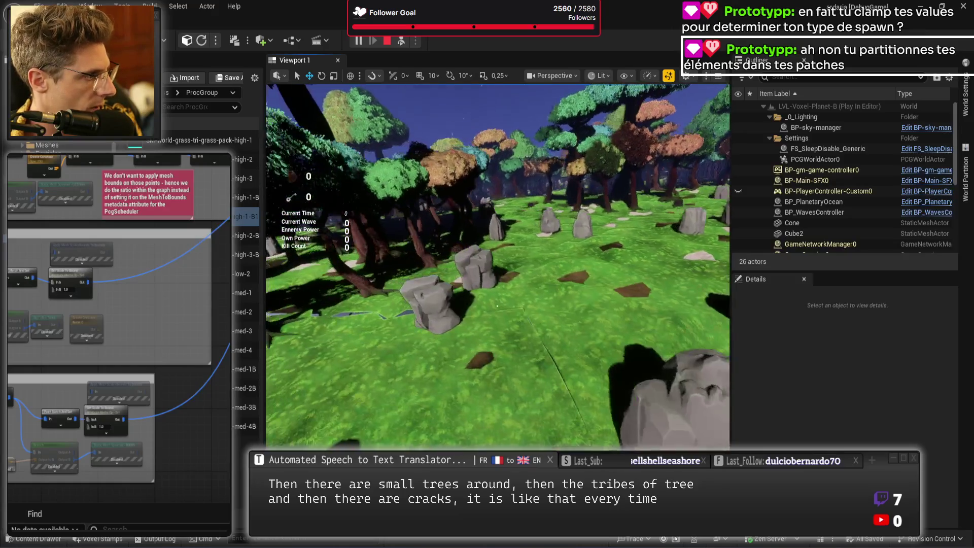
pyautogui.press('Escape')
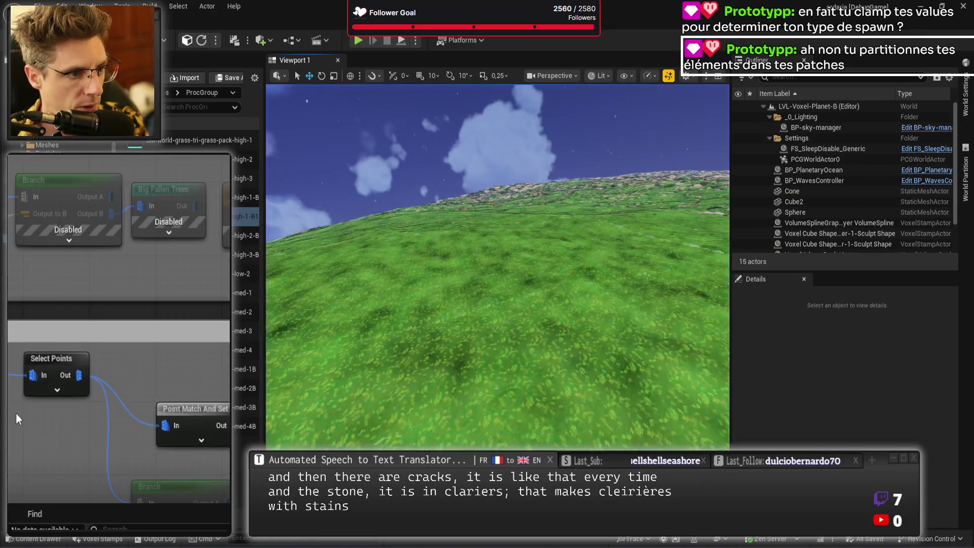
# - Shift the Select Points node left inside the Rocks comment
pyautogui.moveTo(18, 418); pyautogui.dragTo(126, 315)
pyautogui.moveTo(179, 243); pyautogui.dragTo(155, 295)
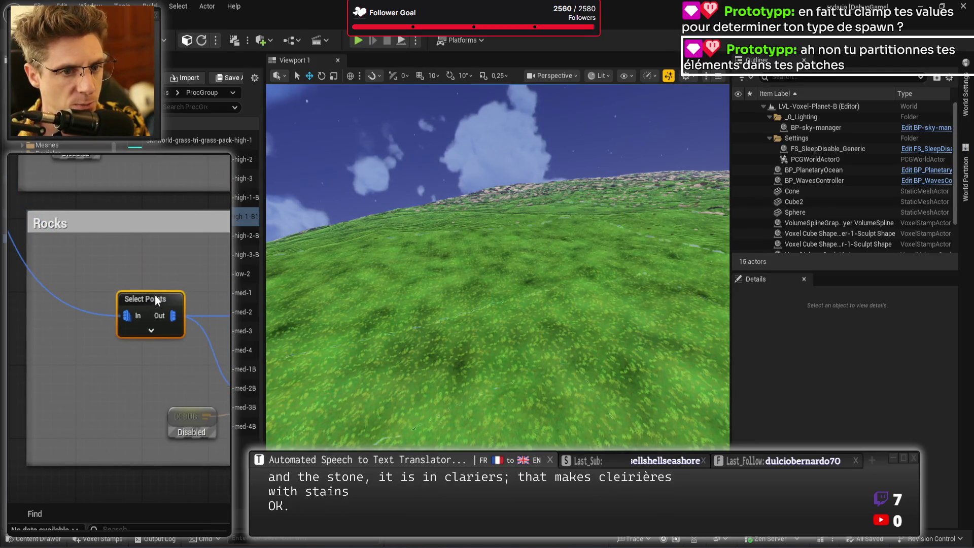
pyautogui.click(167, 259)
pyautogui.moveTo(159, 257); pyautogui.dragTo(102, 354)
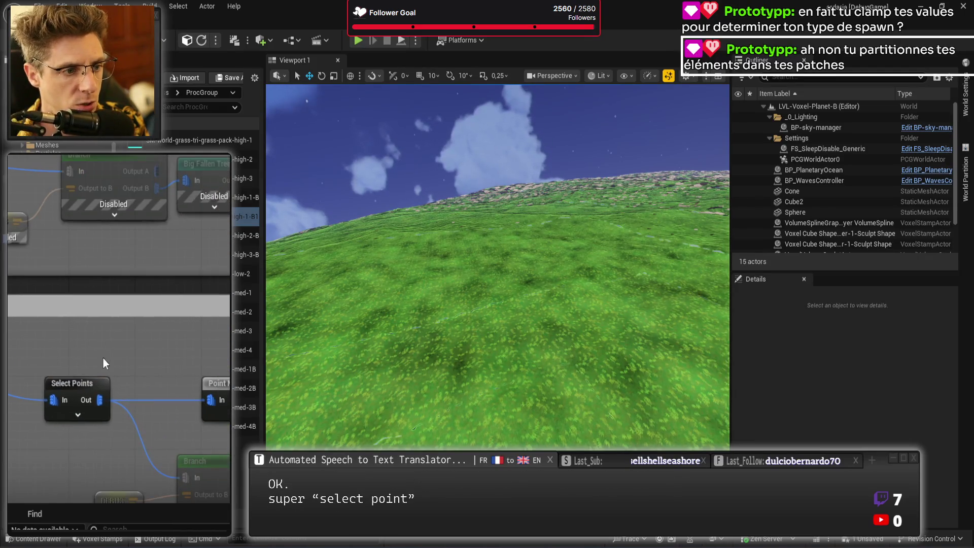
pyautogui.moveTo(80, 392); pyautogui.dragTo(57, 391)
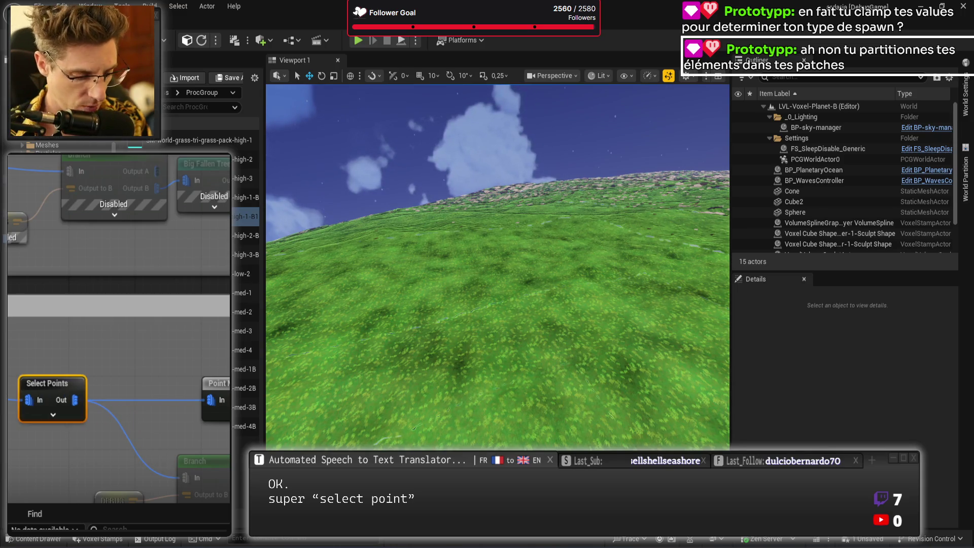
pyautogui.click(145, 348)
# - Move Point Match And Set left, then start Play In Editor with Alt+P
pyautogui.moveTo(145, 348); pyautogui.dragTo(32, 275)
pyautogui.moveTo(151, 298); pyautogui.dragTo(121, 300)
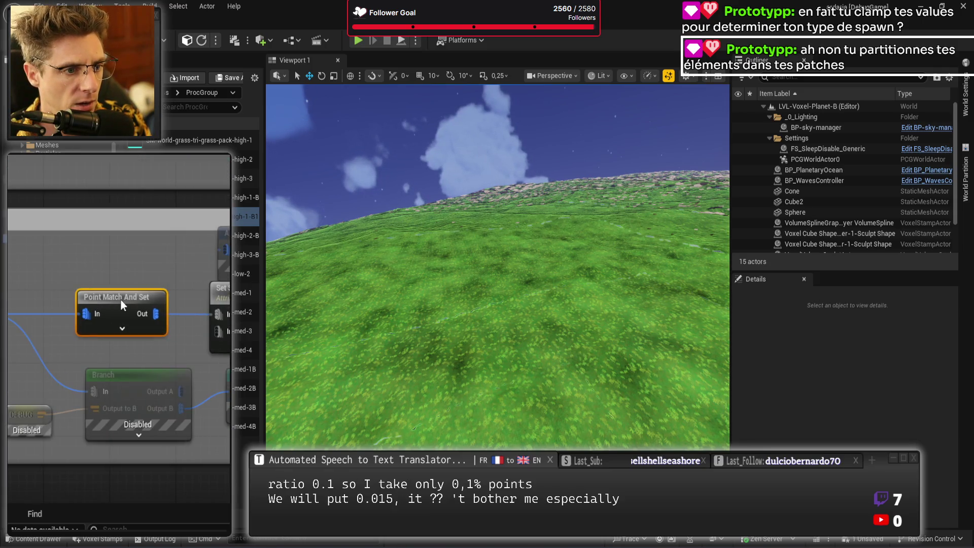
pyautogui.moveTo(123, 261)
pyautogui.mouseDown()
pyautogui.moveTo(198, 375)
pyautogui.moveTo(26, 380)
pyautogui.moveTo(174, 294)
pyautogui.moveTo(157, 380)
pyautogui.moveTo(39, 321)
pyautogui.moveTo(175, 397)
pyautogui.mouseUp()
pyautogui.scroll(3, 122, 253)
pyautogui.scroll(2, 122, 320)
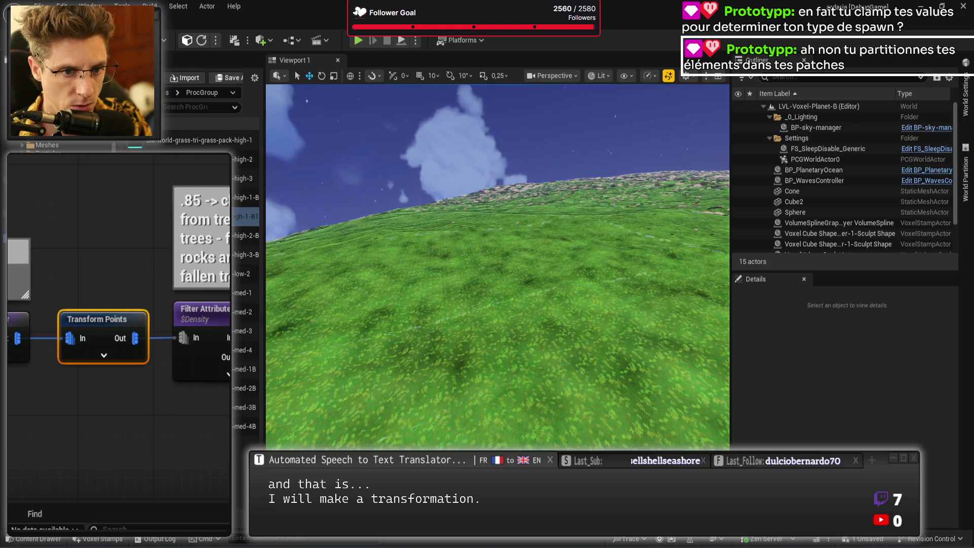
pyautogui.moveTo(231, 386); pyautogui.dragTo(198, 355)
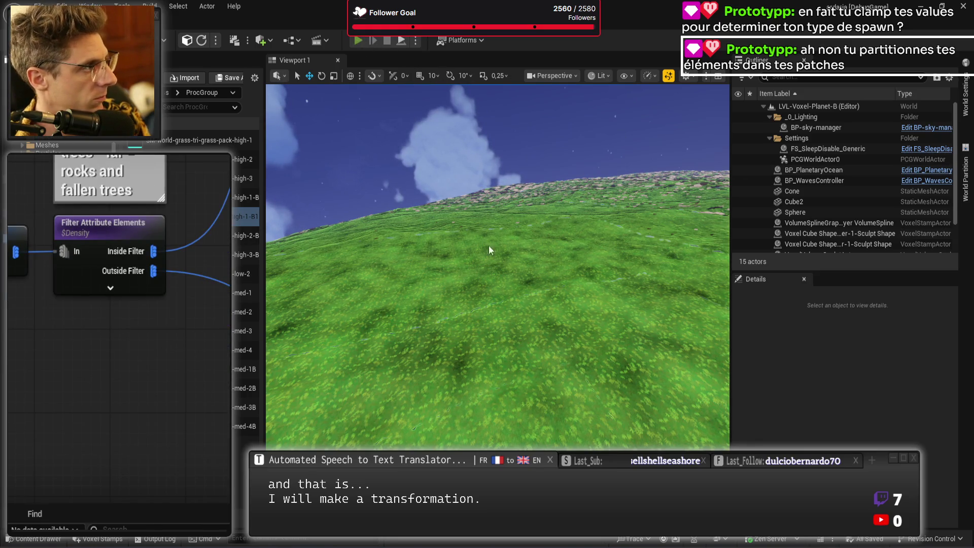
pyautogui.hotkey('alt', 'p')
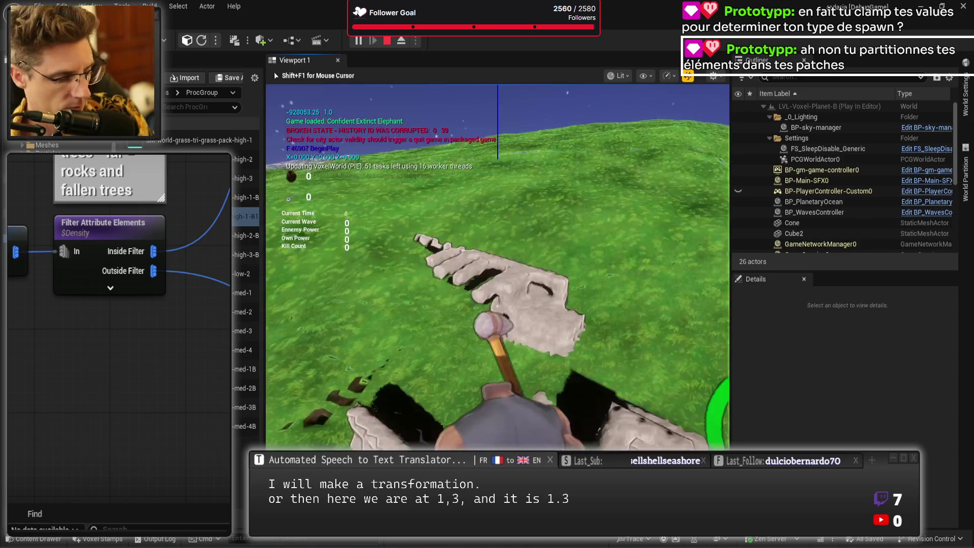
# - Eject to a fullscreen editor camera and fly down through the canopy to inspect rocks and fallen trees
pyautogui.press('F8')
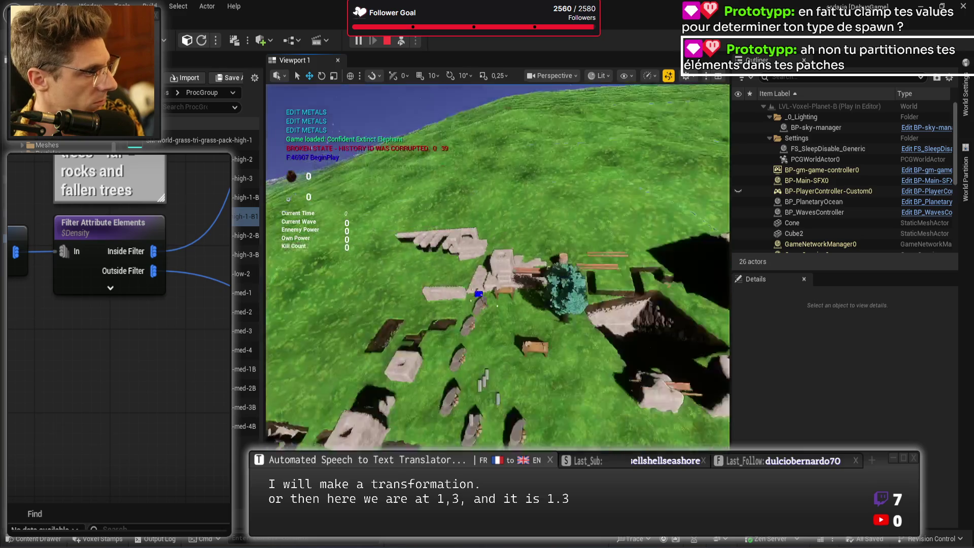
pyautogui.scroll(-5, 497, 266)
pyautogui.press('F11')
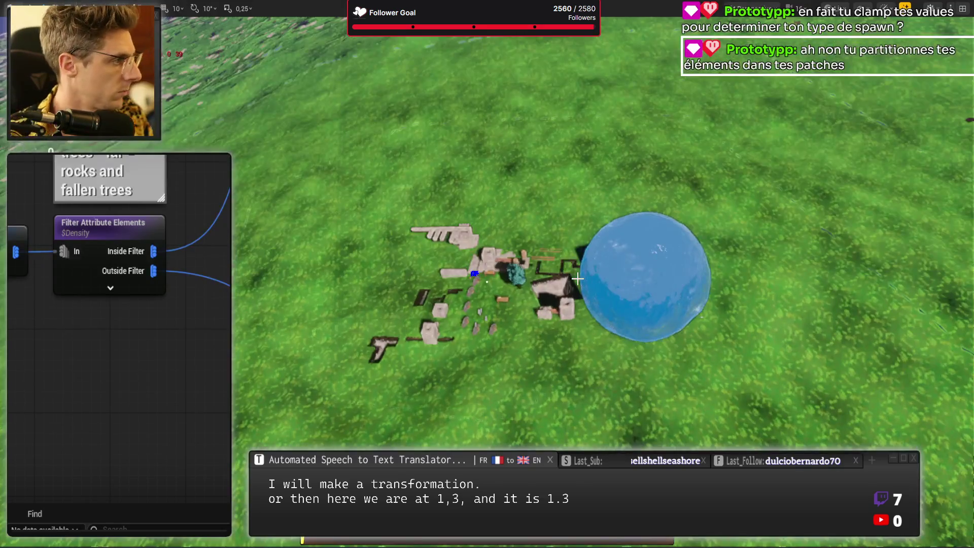
pyautogui.scroll(-5, 487, 282)
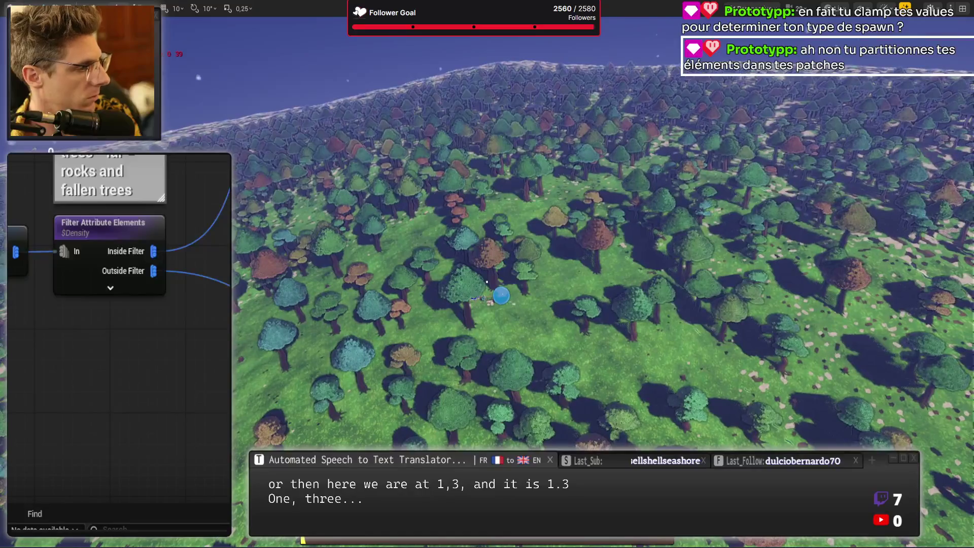
pyautogui.scroll(6, 486, 282)
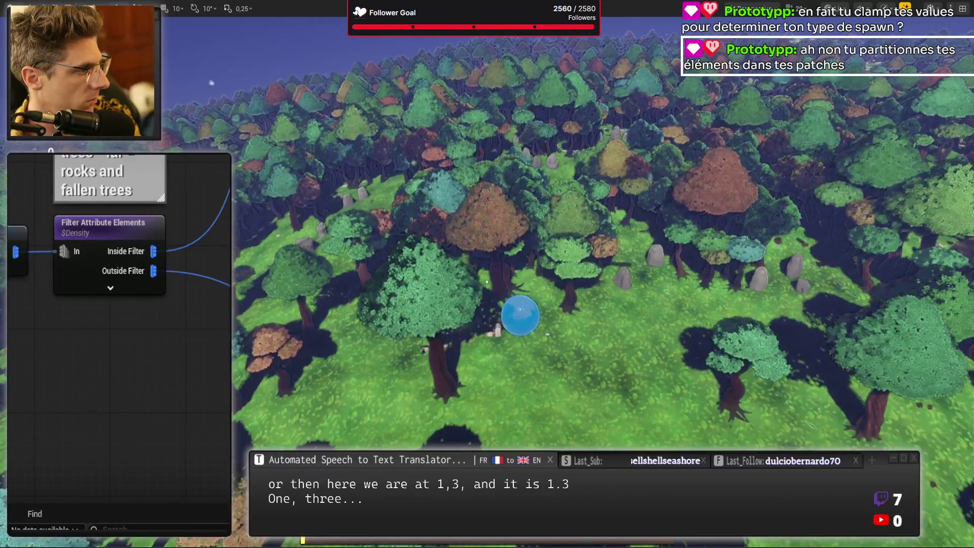
pyautogui.scroll(8, 487, 281)
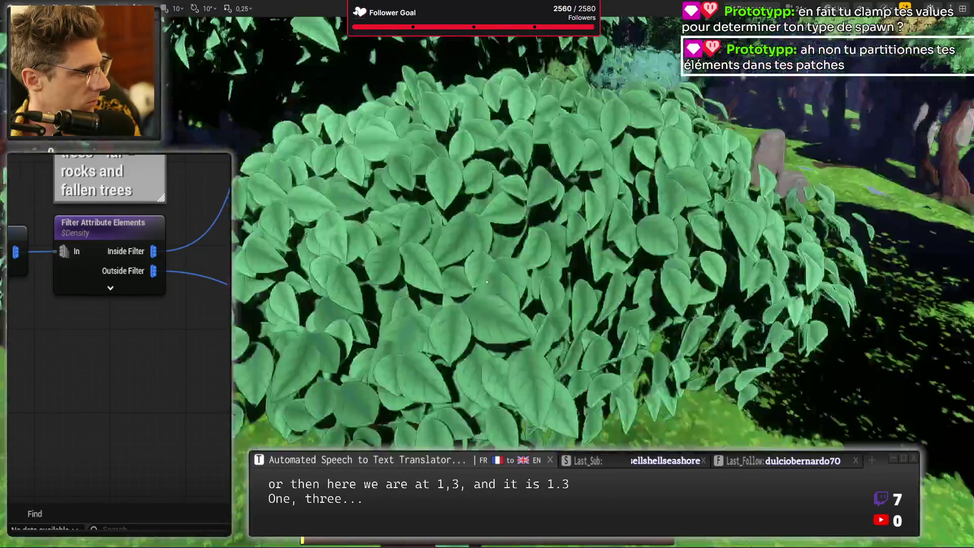
pyautogui.scroll(8, 486, 282)
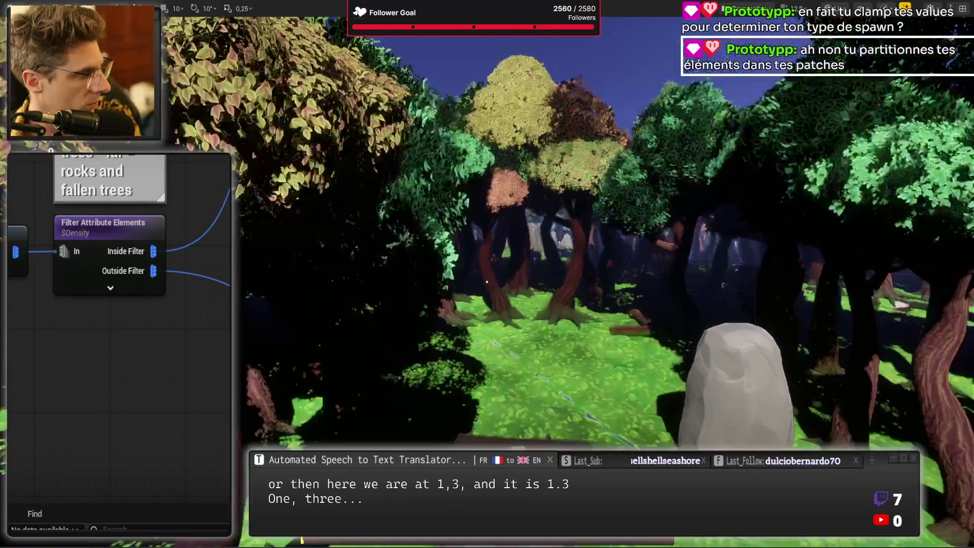
pyautogui.scroll(6, 486, 281)
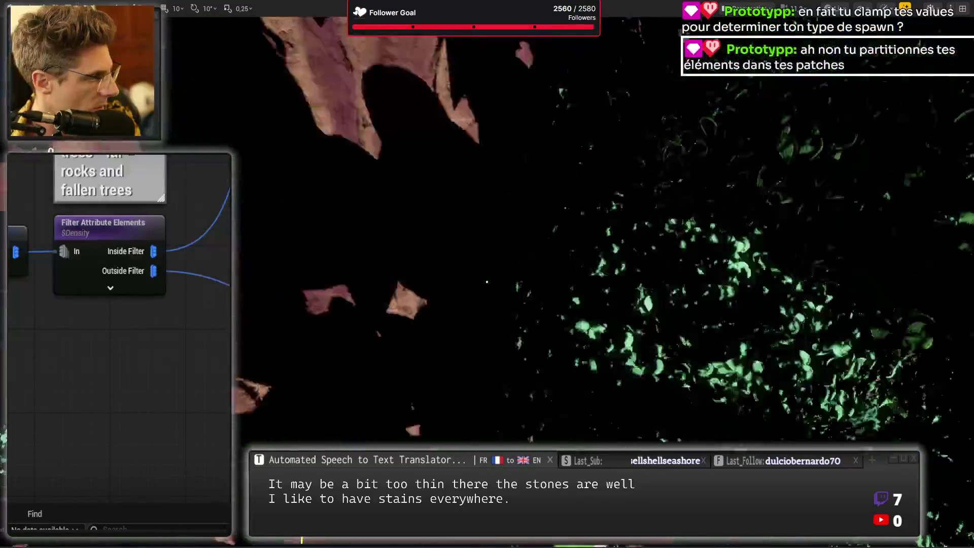
pyautogui.moveTo(487, 282); pyautogui.dragTo(524, 361)
pyautogui.moveTo(487, 282); pyautogui.dragTo(487, 281)
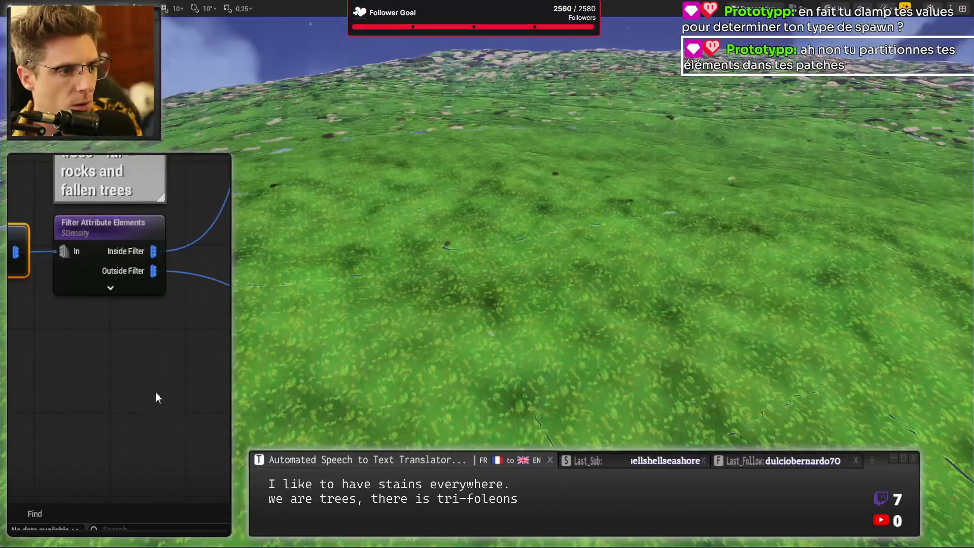
pyautogui.moveTo(34, 302)
pyautogui.mouseDown()
pyautogui.moveTo(59, 204)
pyautogui.moveTo(116, 378)
pyautogui.mouseUp()
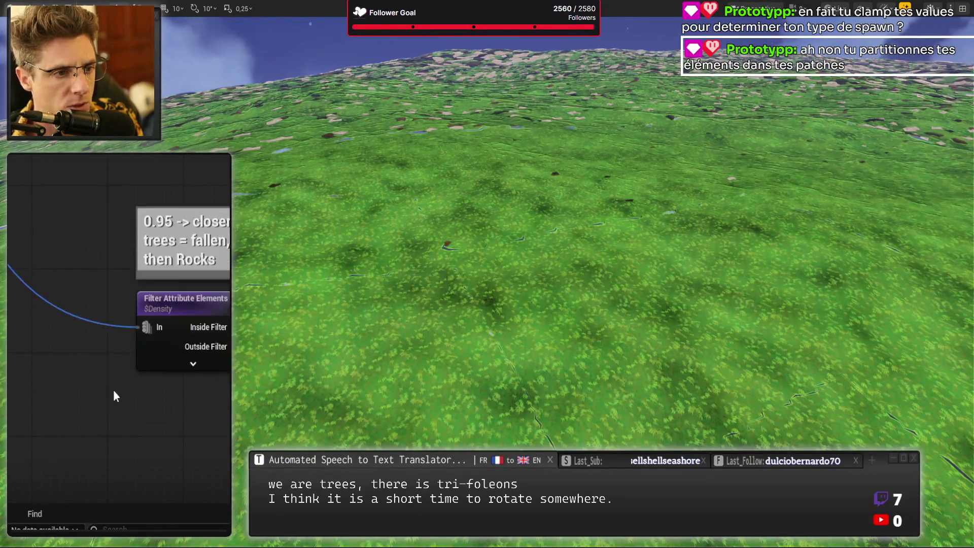
pyautogui.scroll(-3, 14, 315)
pyautogui.moveTo(9, 288); pyautogui.dragTo(72, 373)
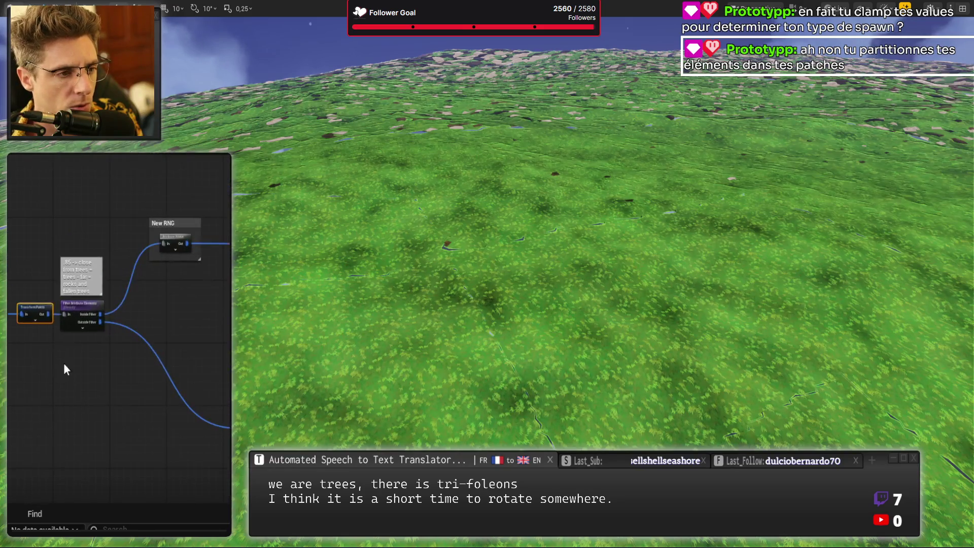
pyautogui.scroll(5, 166, 422)
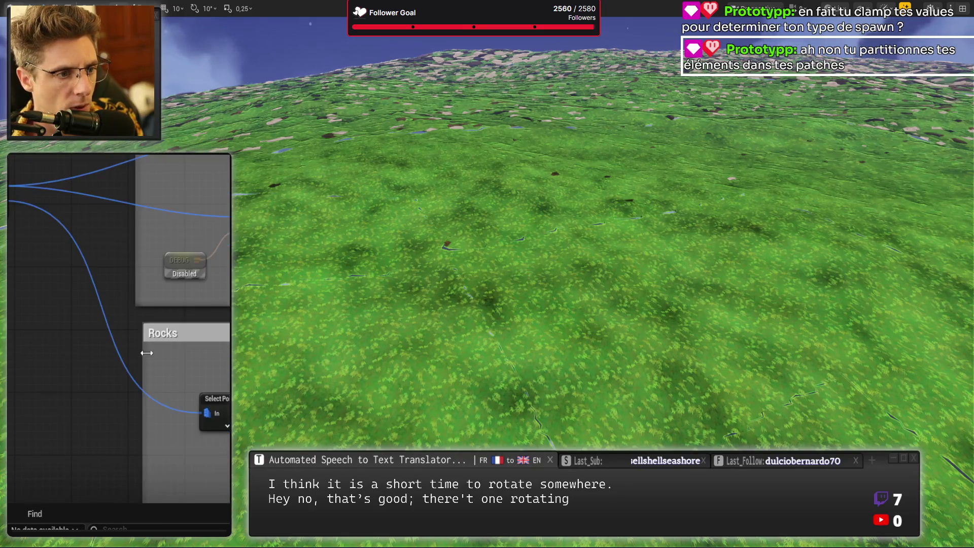
pyautogui.scroll(-2, 34, 278)
pyautogui.moveTo(33, 278); pyautogui.dragTo(10, 241)
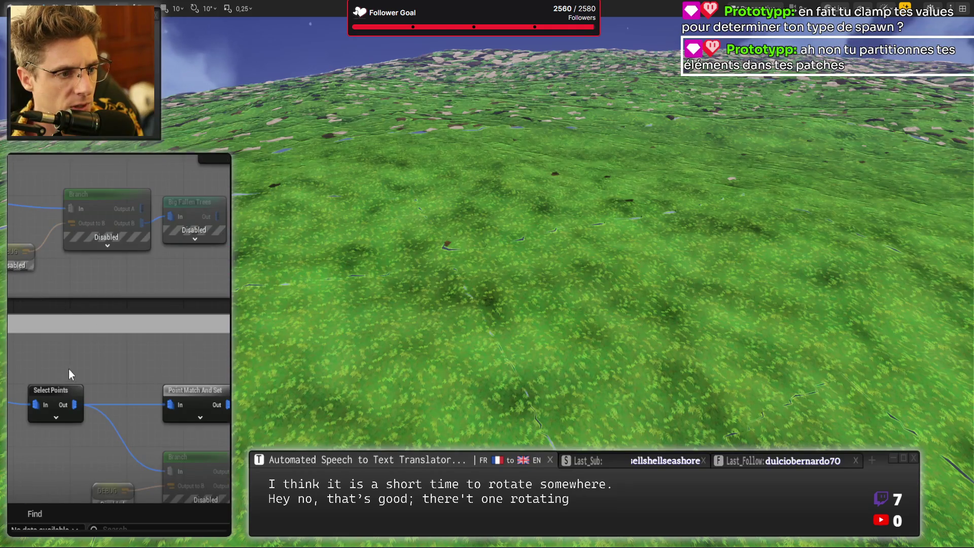
pyautogui.moveTo(81, 355); pyautogui.dragTo(71, 304)
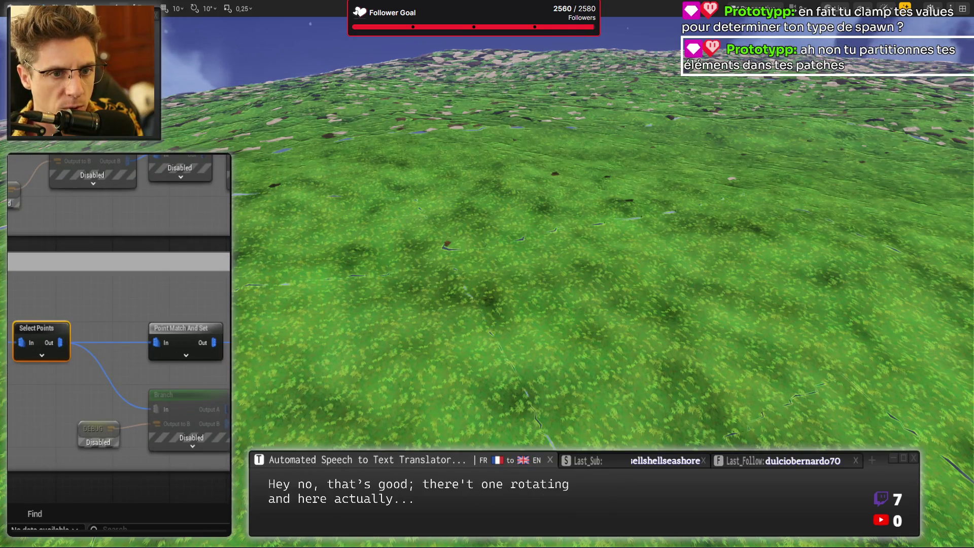
pyautogui.scroll(-2, 120, 330)
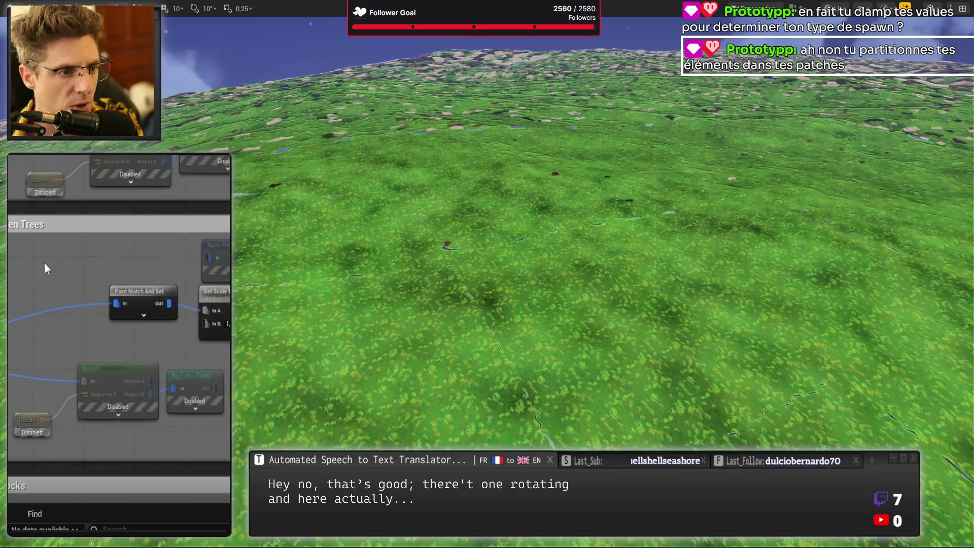
pyautogui.moveTo(50, 270); pyautogui.dragTo(26, 408)
pyautogui.scroll(2, 191, 419)
pyautogui.scroll(-2, 108, 412)
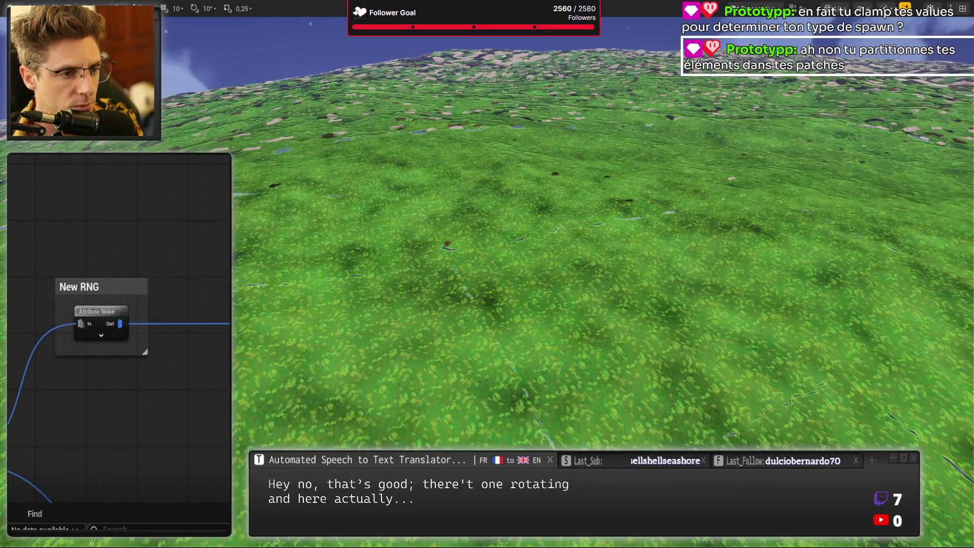
pyautogui.scroll(2, 131, 445)
pyautogui.moveTo(130, 446); pyautogui.dragTo(81, 386)
pyautogui.moveTo(116, 304)
pyautogui.mouseDown()
pyautogui.moveTo(132, 416)
pyautogui.moveTo(120, 481)
pyautogui.moveTo(99, 388)
pyautogui.mouseUp()
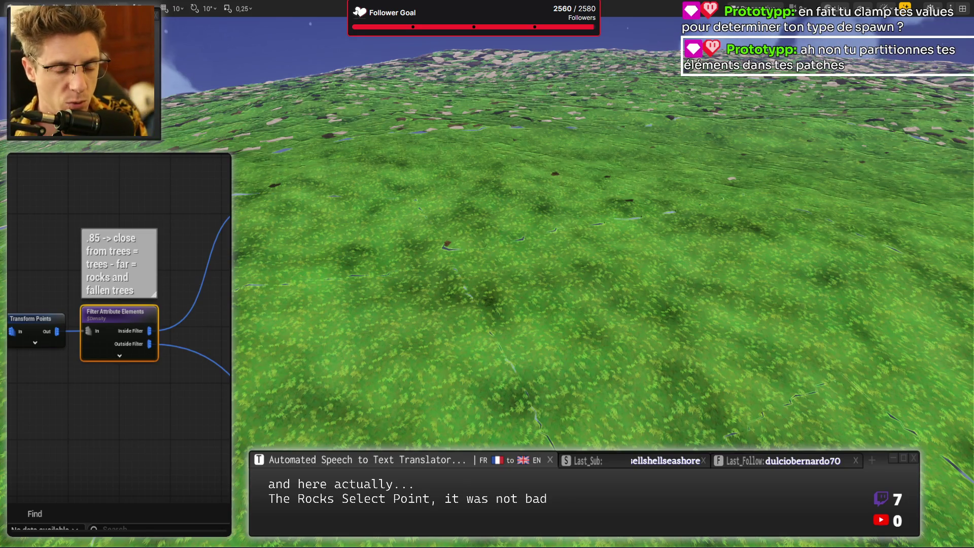
pyautogui.moveTo(351, 324); pyautogui.dragTo(189, 334)
pyautogui.scroll(-3, 167, 233)
pyautogui.scroll(3, 167, 232)
pyautogui.moveTo(167, 232)
pyautogui.mouseDown()
pyautogui.moveTo(121, 293)
pyautogui.moveTo(115, 352)
pyautogui.moveTo(130, 273)
pyautogui.moveTo(141, 296)
pyautogui.moveTo(131, 331)
pyautogui.moveTo(117, 267)
pyautogui.mouseUp()
pyautogui.moveTo(152, 304)
pyautogui.mouseDown()
pyautogui.moveTo(173, 335)
pyautogui.moveTo(206, 352)
pyautogui.moveTo(219, 345)
pyautogui.moveTo(55, 346)
pyautogui.mouseUp()
pyautogui.moveTo(82, 344); pyautogui.dragTo(158, 296)
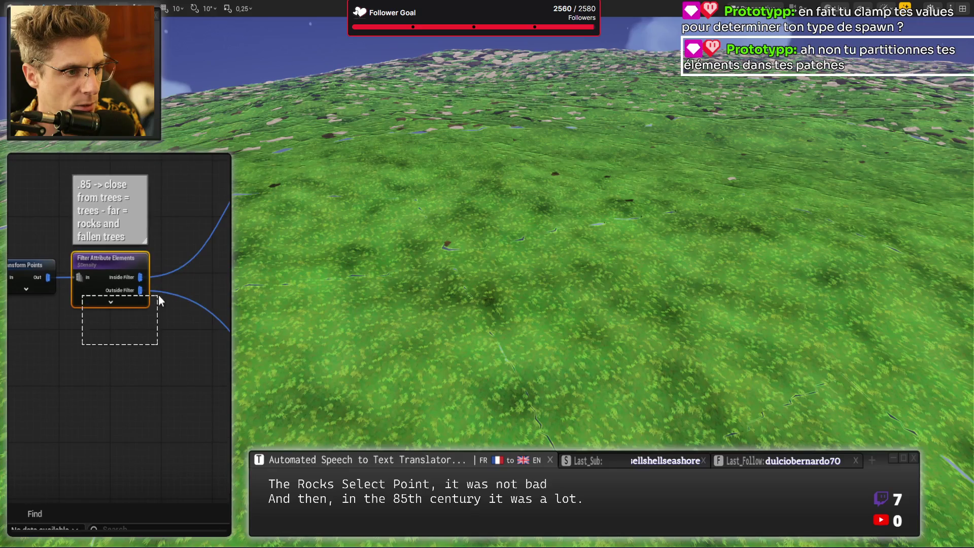
pyautogui.moveTo(15, 355); pyautogui.dragTo(84, 373)
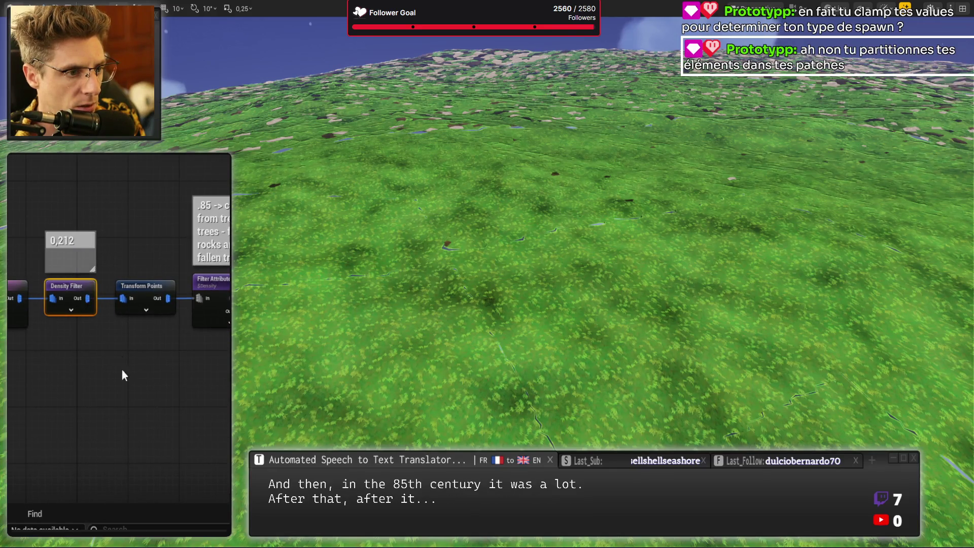
pyautogui.moveTo(210, 392)
pyautogui.mouseDown()
pyautogui.moveTo(43, 441)
pyautogui.moveTo(54, 412)
pyautogui.mouseUp()
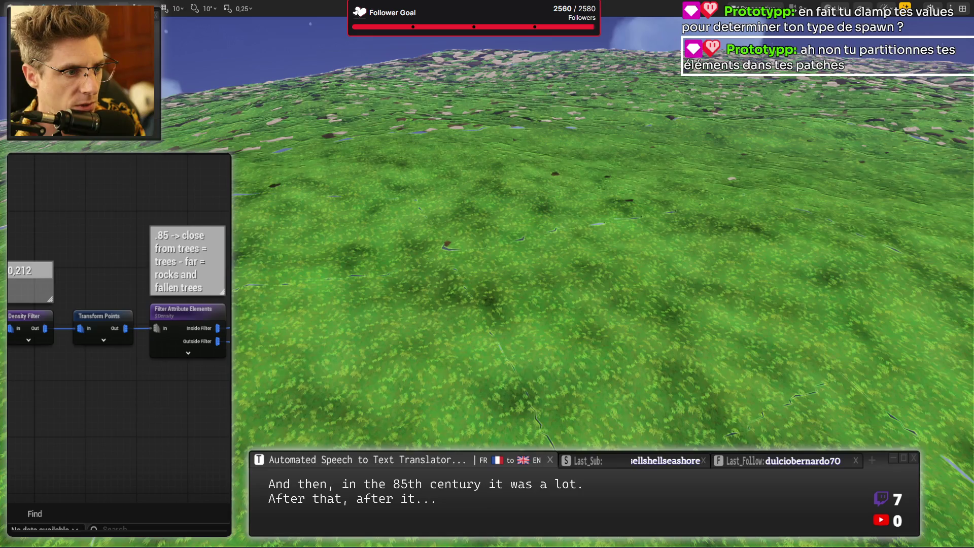
pyautogui.moveTo(141, 408); pyautogui.dragTo(135, 363)
pyautogui.moveTo(191, 375)
pyautogui.mouseDown()
pyautogui.moveTo(135, 334)
pyautogui.moveTo(163, 416)
pyautogui.mouseUp()
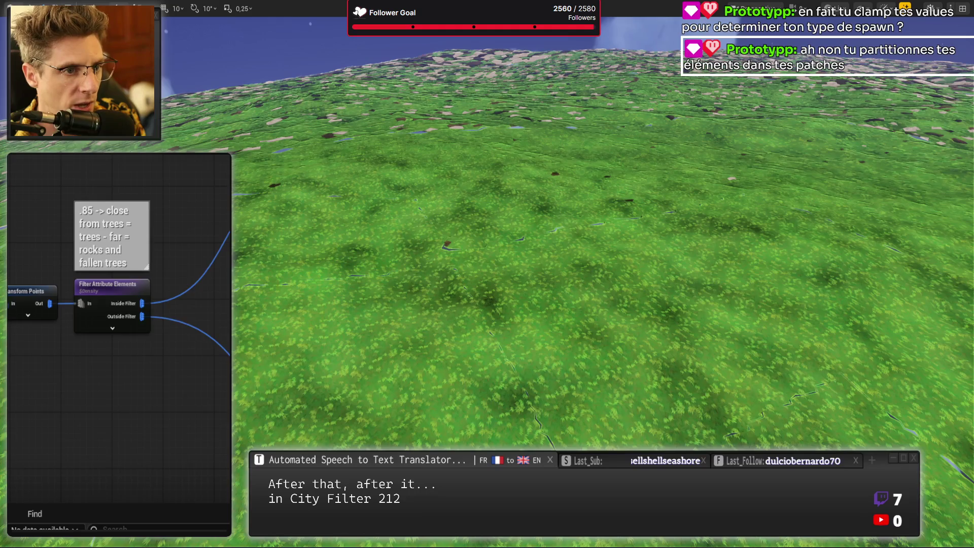
pyautogui.moveTo(127, 355); pyautogui.dragTo(78, 374)
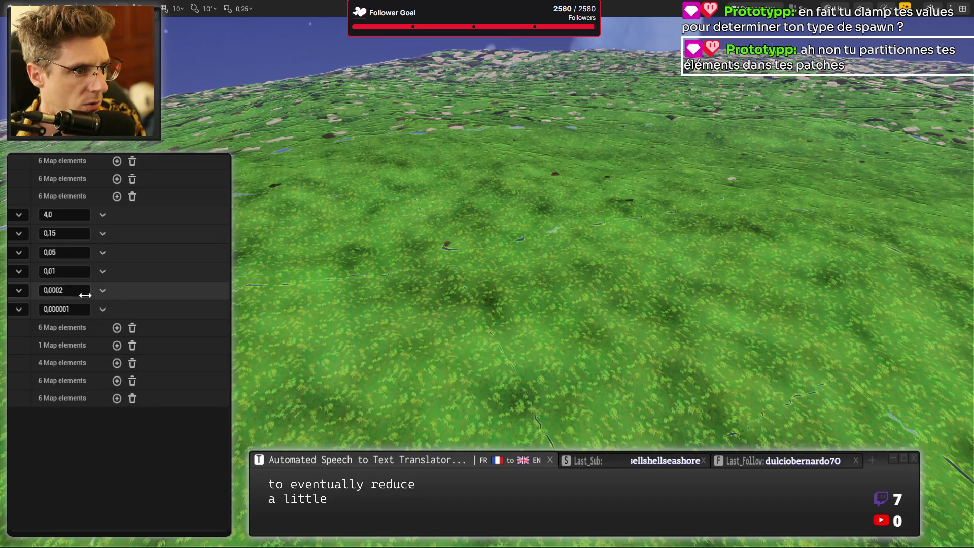
# - Change the fourth density value in the list from 0,01 to 0,007
pyautogui.click(72, 273)
pyautogui.press('Return')
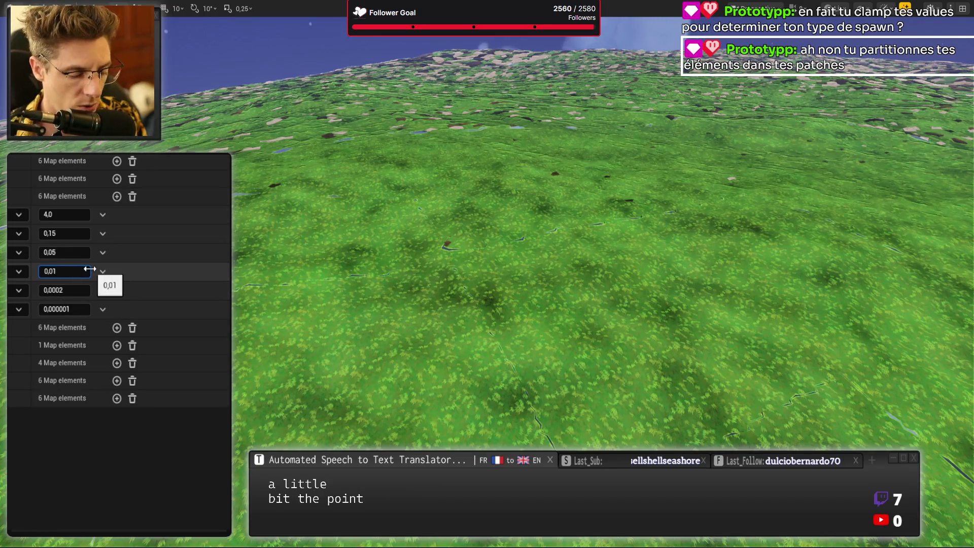
pyautogui.write('7')
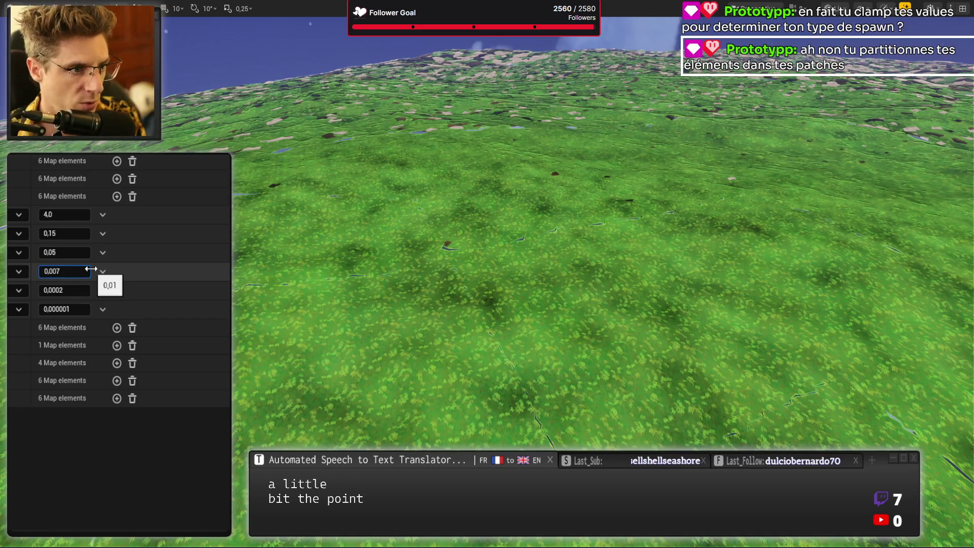
pyautogui.press('Return')
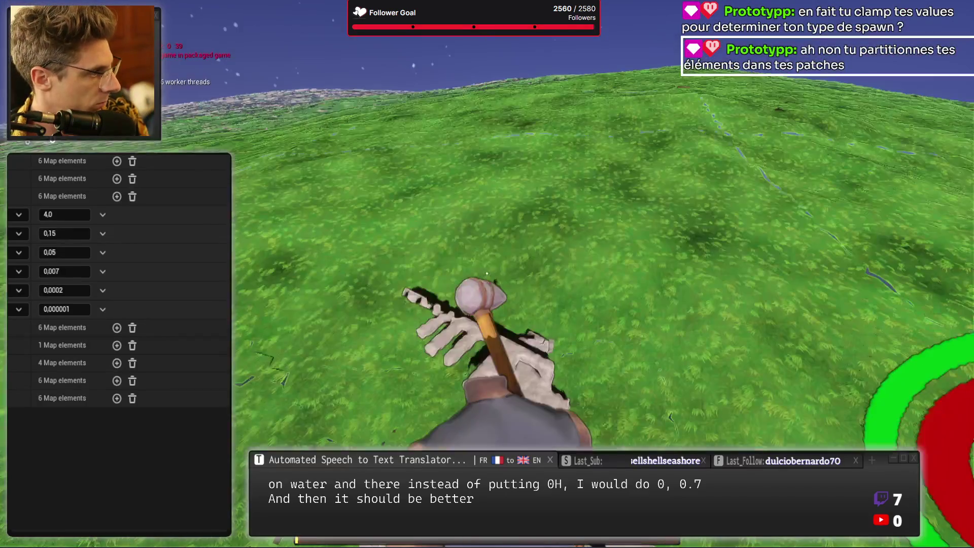
# - Survey the forest from the free camera, then lower the density value to 0,005
pyautogui.press('F8')
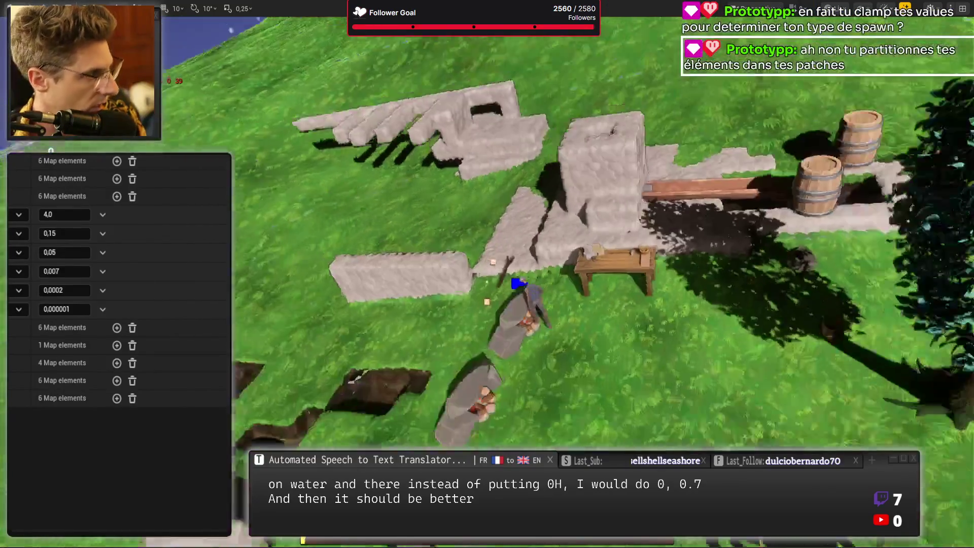
pyautogui.scroll(-10, 486, 282)
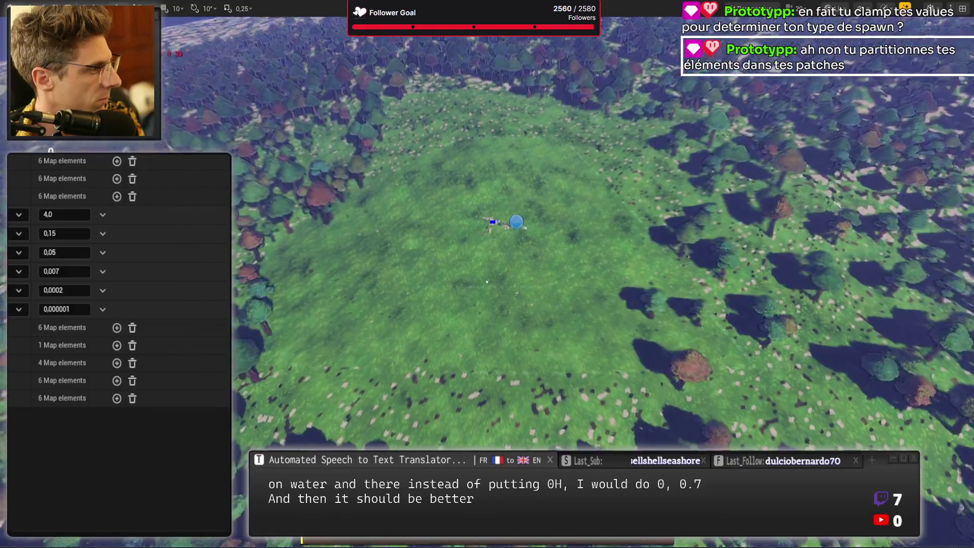
pyautogui.scroll(-5, 487, 281)
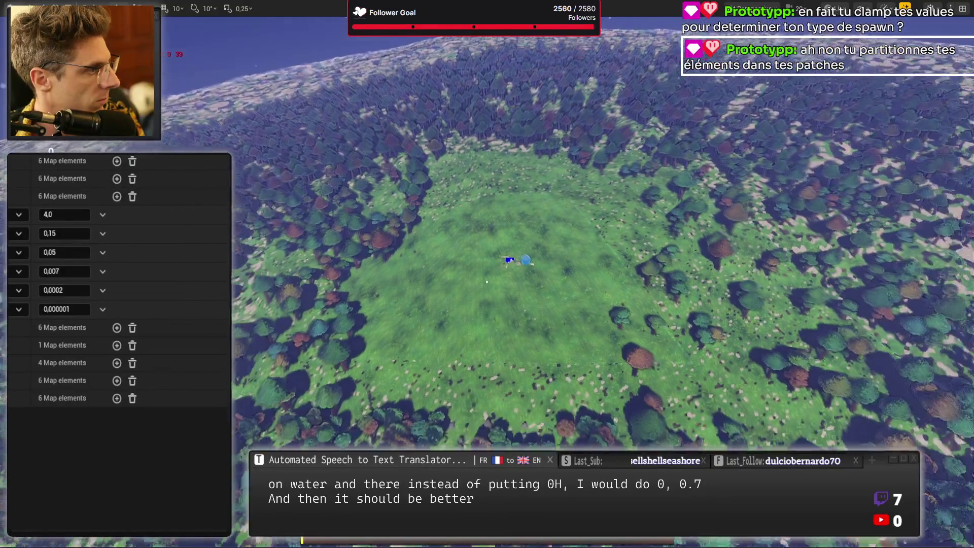
pyautogui.scroll(5, 487, 281)
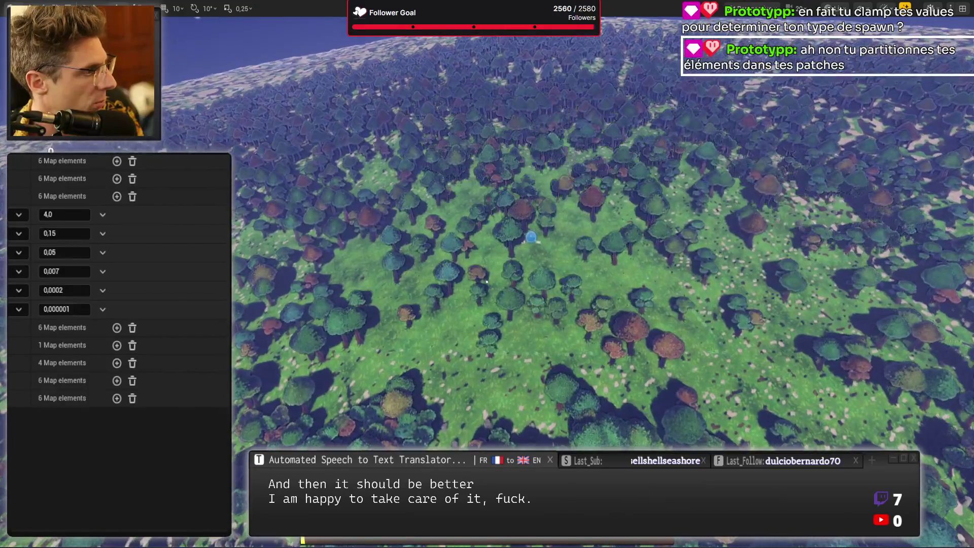
pyautogui.scroll(2, 486, 281)
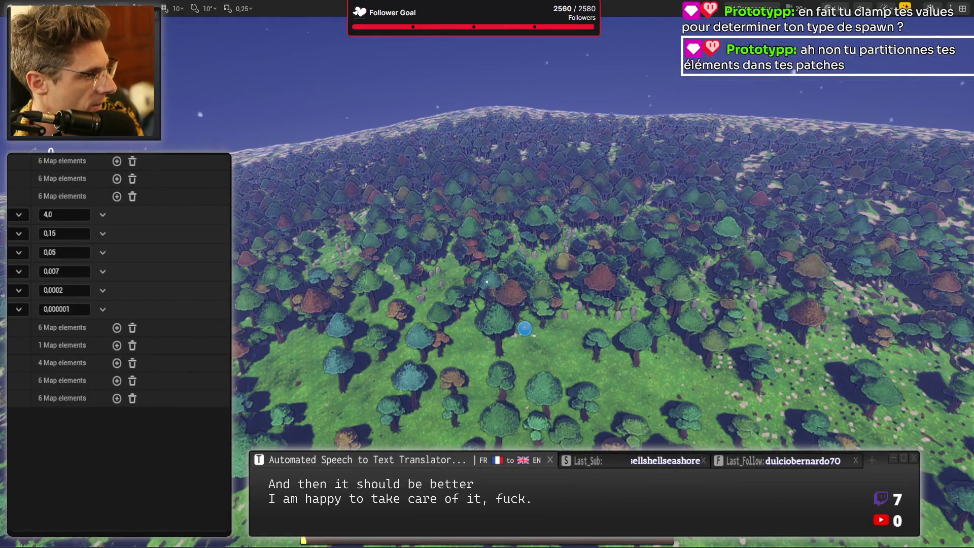
pyautogui.scroll(4, 487, 281)
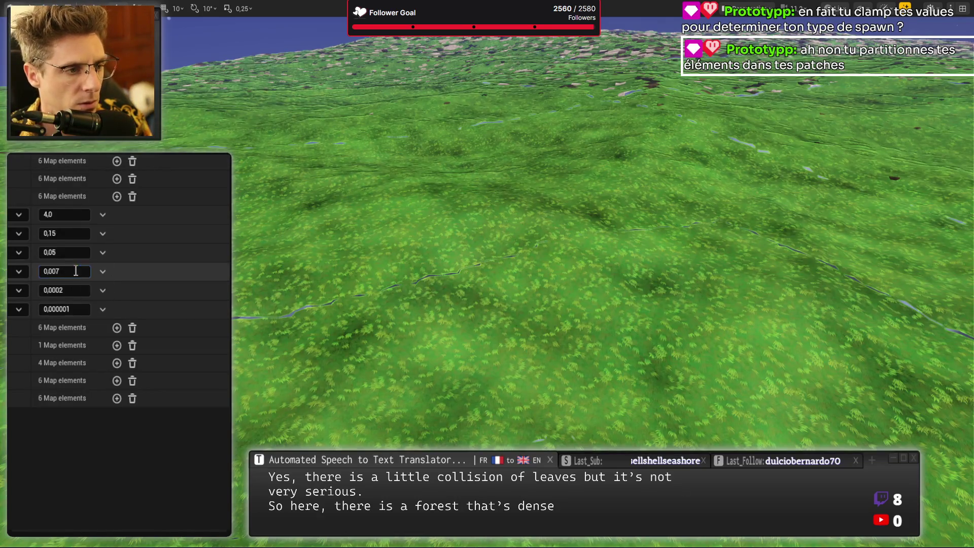
pyautogui.click(70, 271)
pyautogui.write('0,005')
pyautogui.press('Return')
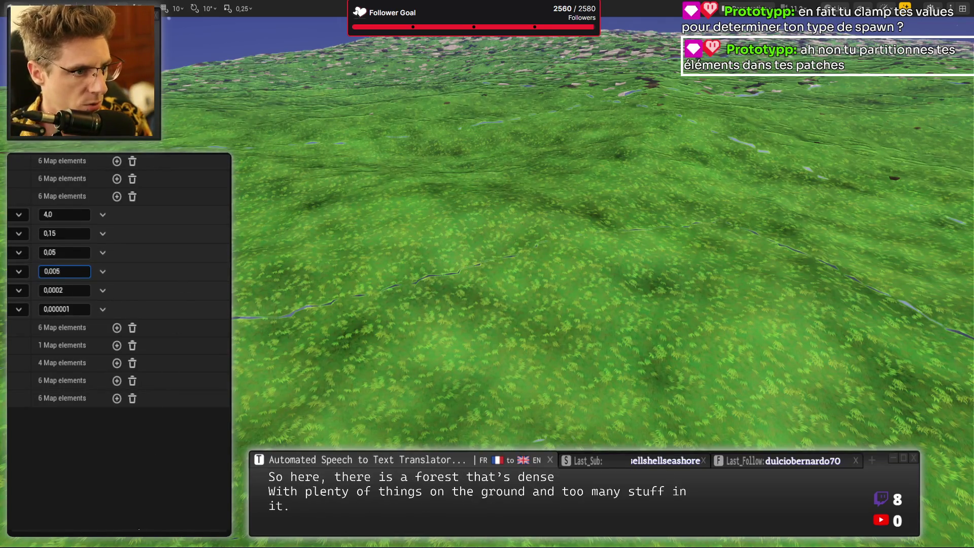